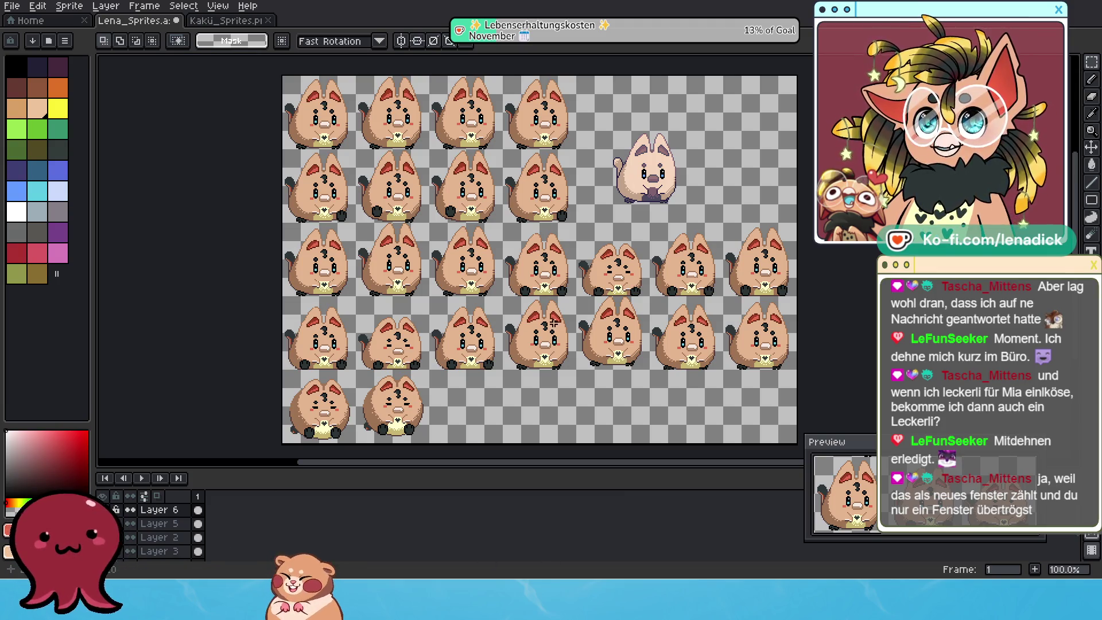
Step: Show a 64×64 grid at offset 0,0 over the Lena_Sprites cat sheet, then zoom in
scroll(541, 236, up, 1)
scroll(541, 236, up, 1)
drag(541, 235, 508, 317)
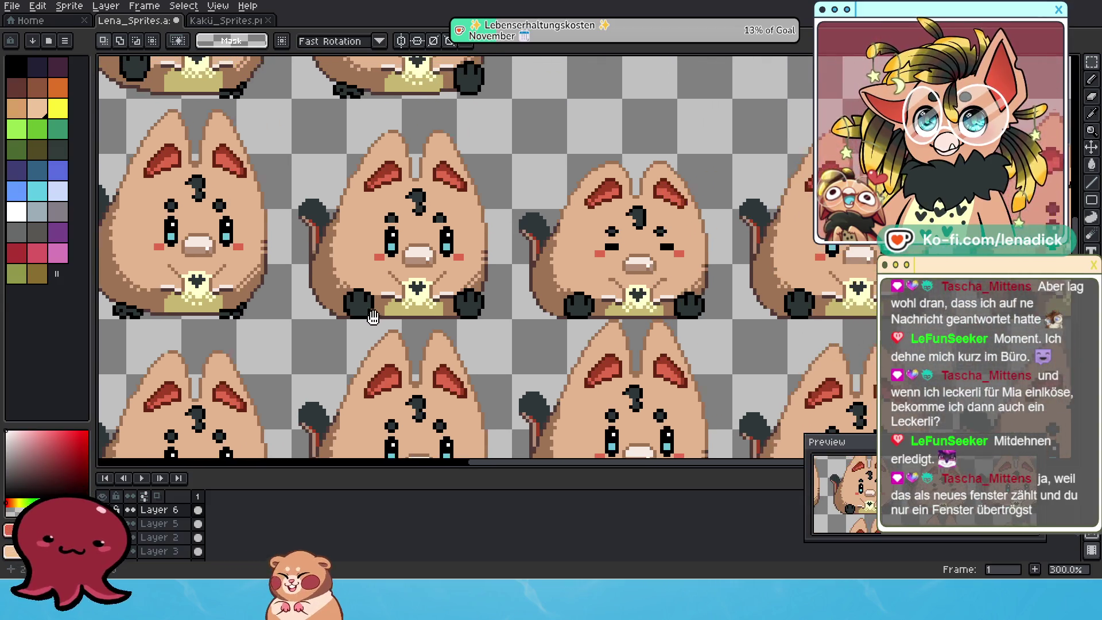
scroll(574, 320, up, 1)
scroll(574, 321, down, 3)
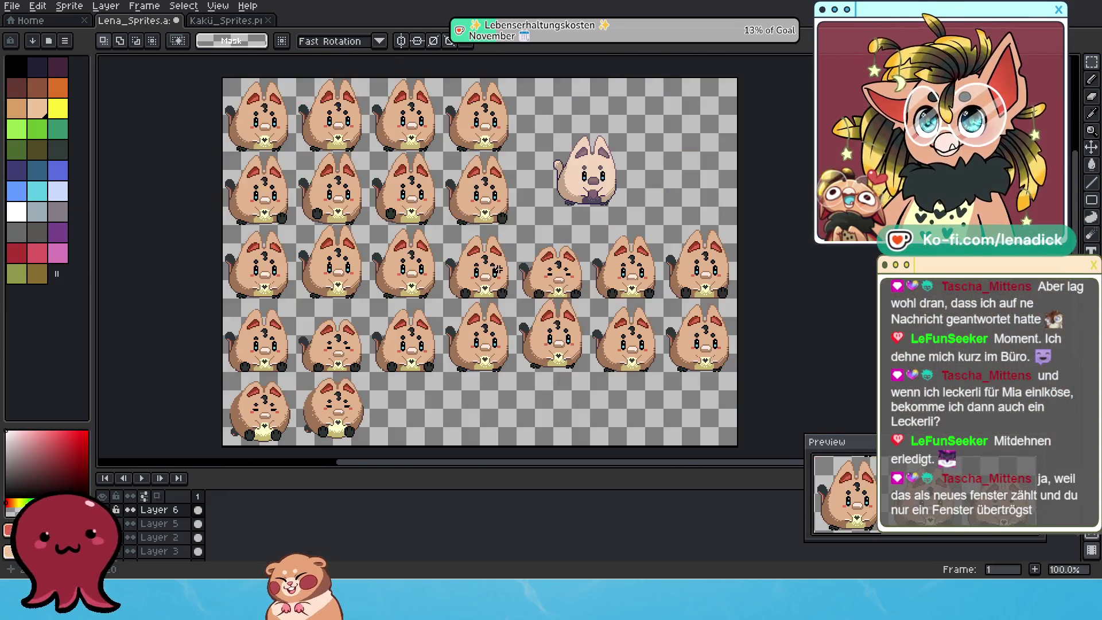
click(144, 6)
mouse_move(209, 119)
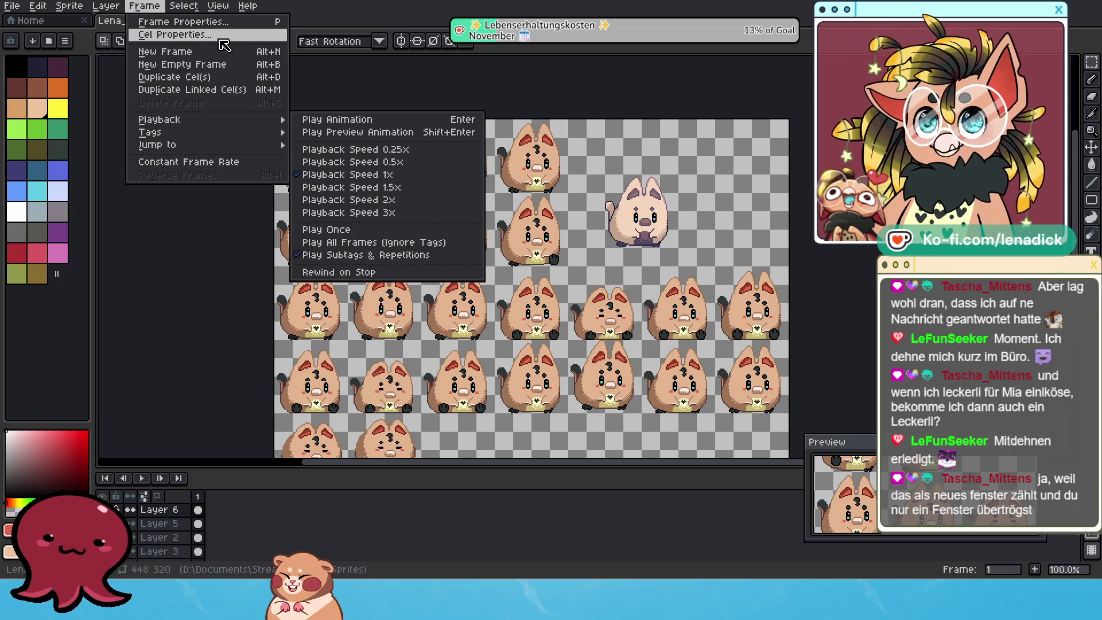
mouse_move(218, 7)
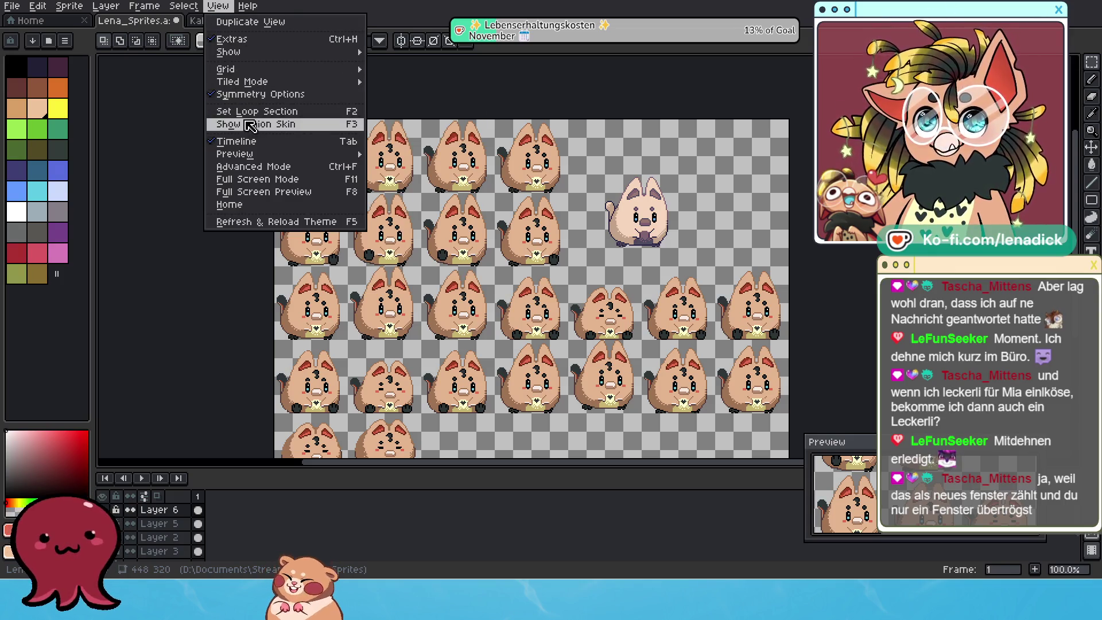
mouse_move(251, 70)
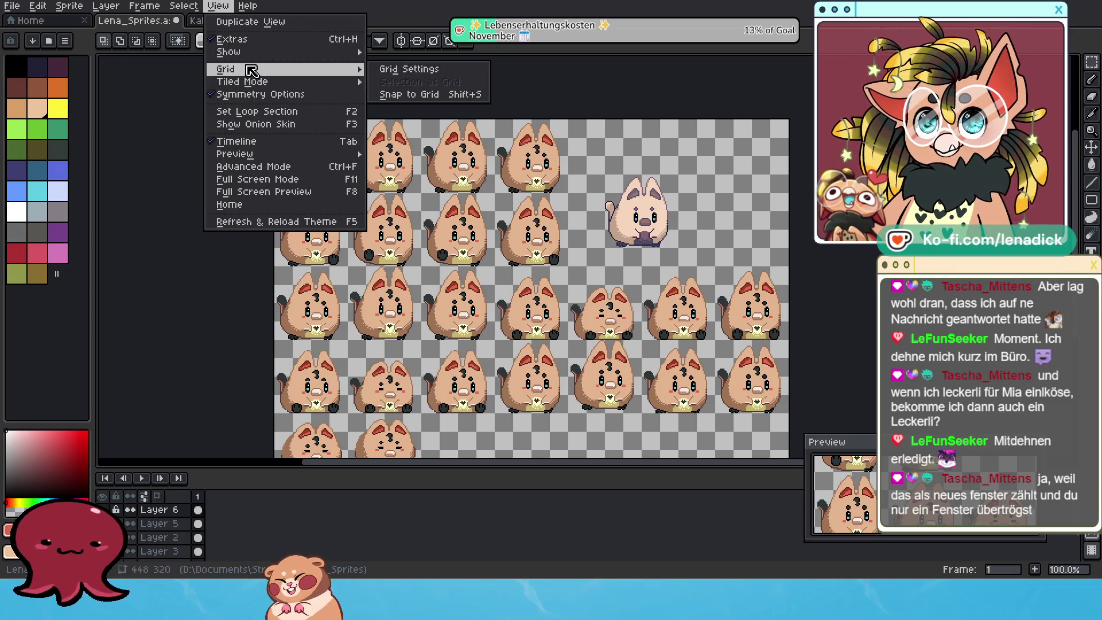
click(410, 70)
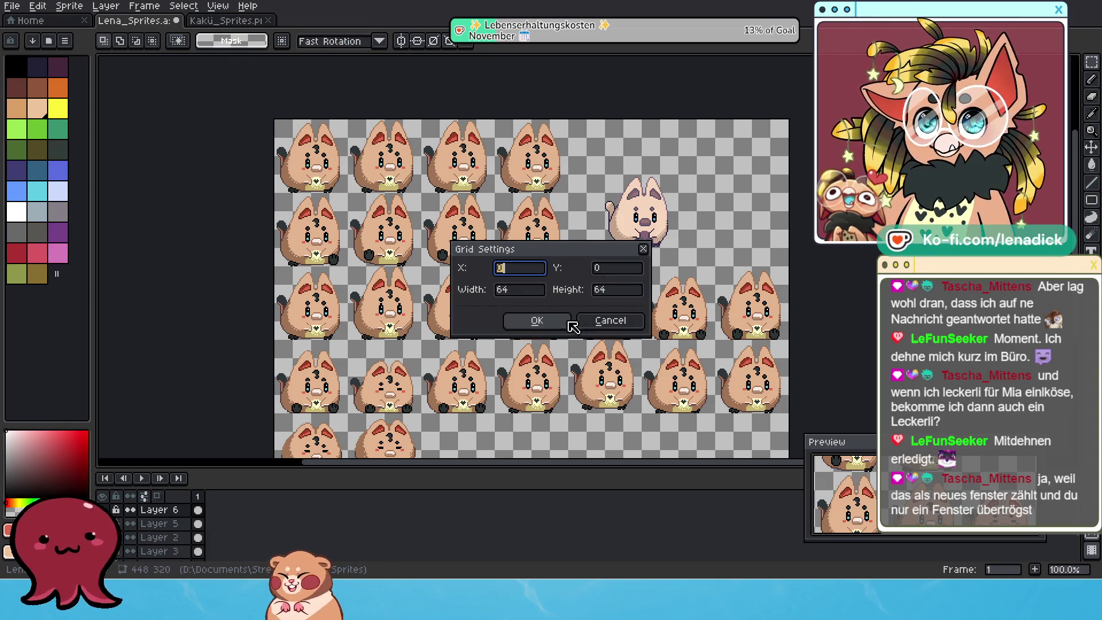
click(539, 320)
scroll(543, 318, up, 4)
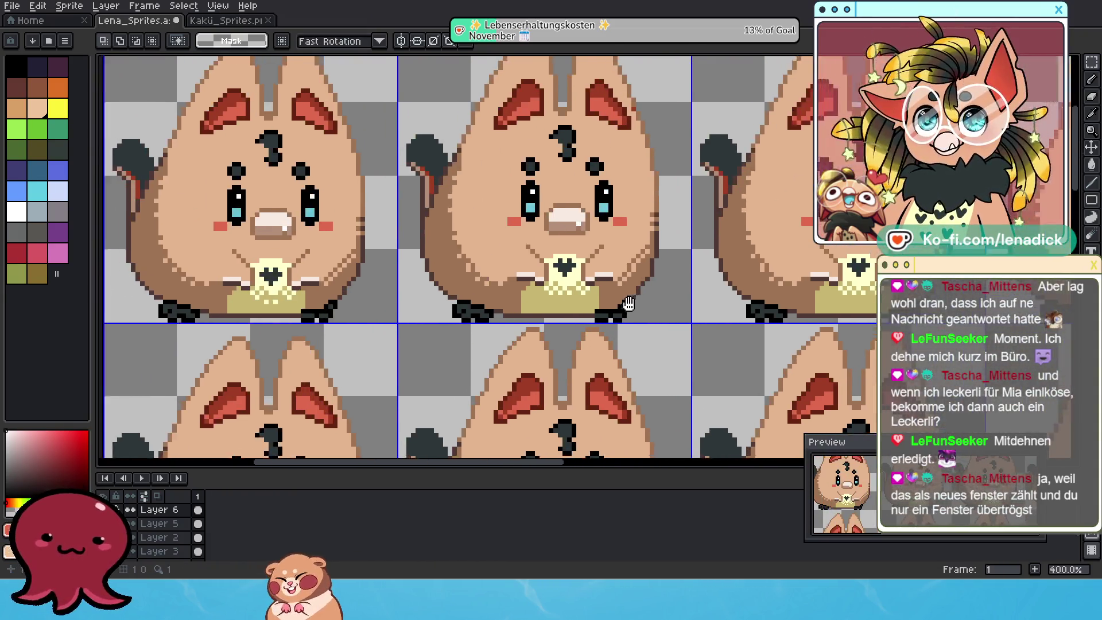
scroll(365, 321, down, 1)
scroll(408, 304, down, 1)
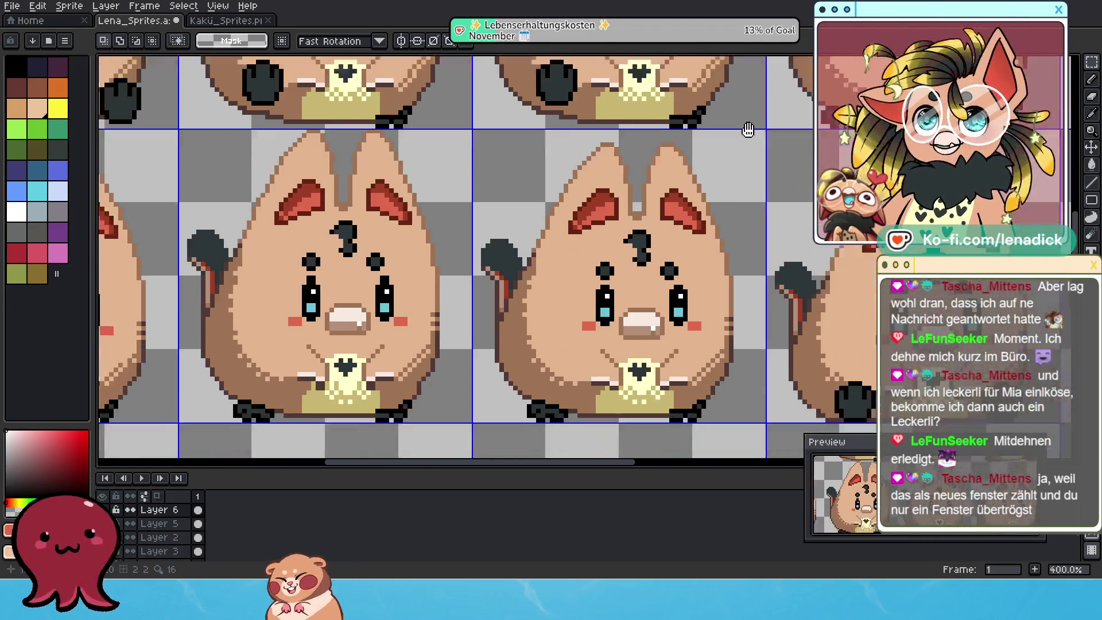
mouse_move(748, 128)
mouse_down()
mouse_move(639, 220)
mouse_move(617, 211)
mouse_up()
scroll(492, 262, down, 1)
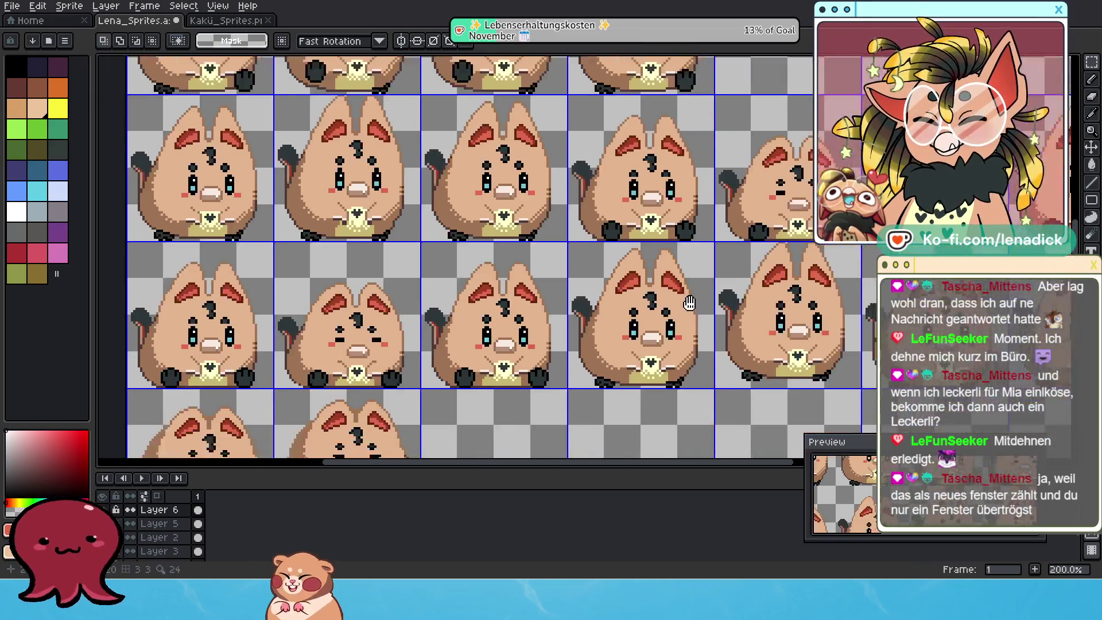
scroll(492, 262, up, 1)
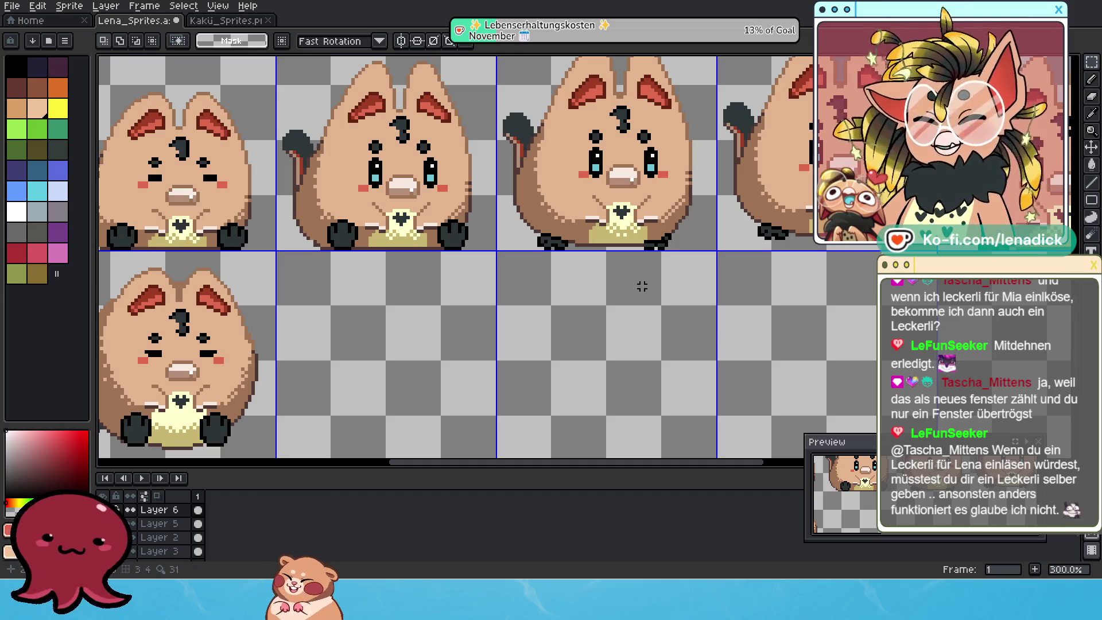
scroll(641, 285, down, 1)
scroll(642, 285, down, 4)
scroll(581, 238, up, 4)
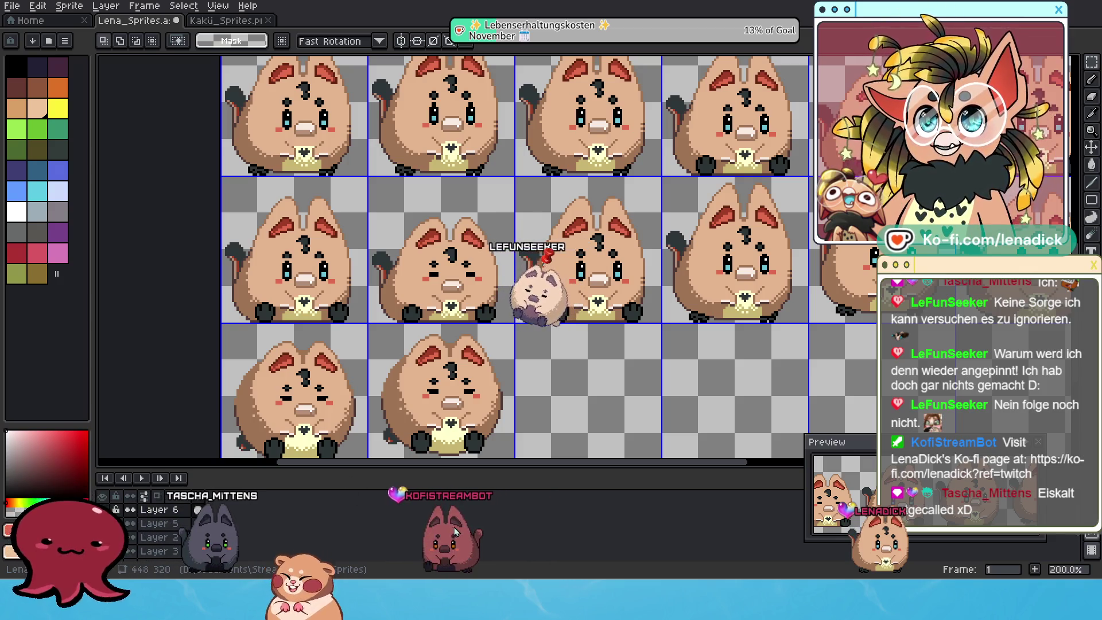
drag(428, 527, 390, 453)
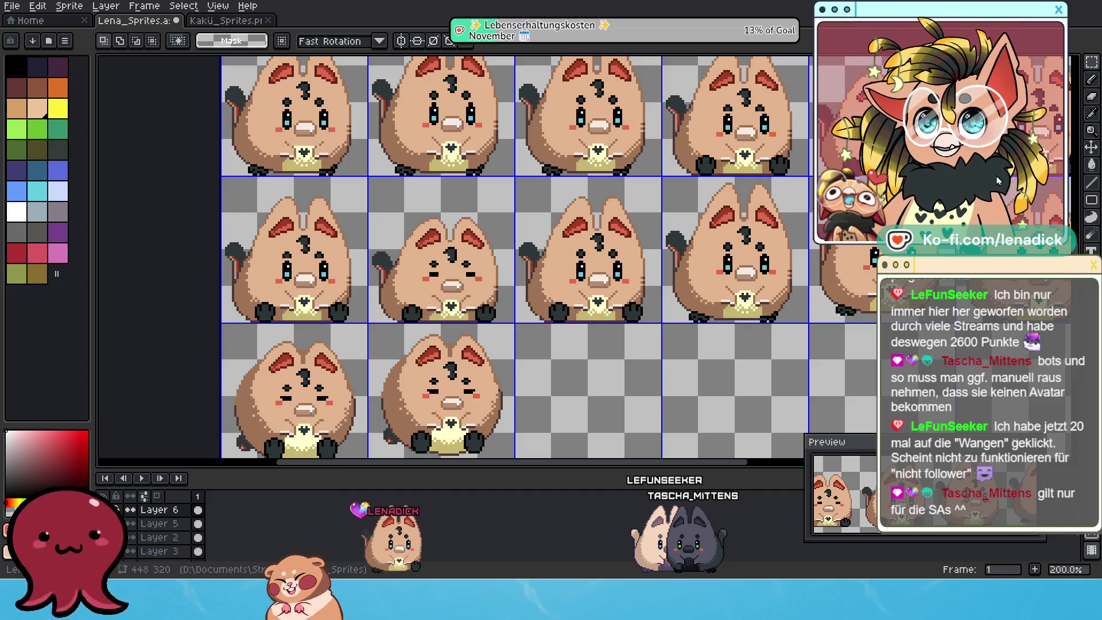
Step: Reposition a viewer's avatar and the Streaming Avatars General settings window above the sheet
drag(691, 567, 779, 503)
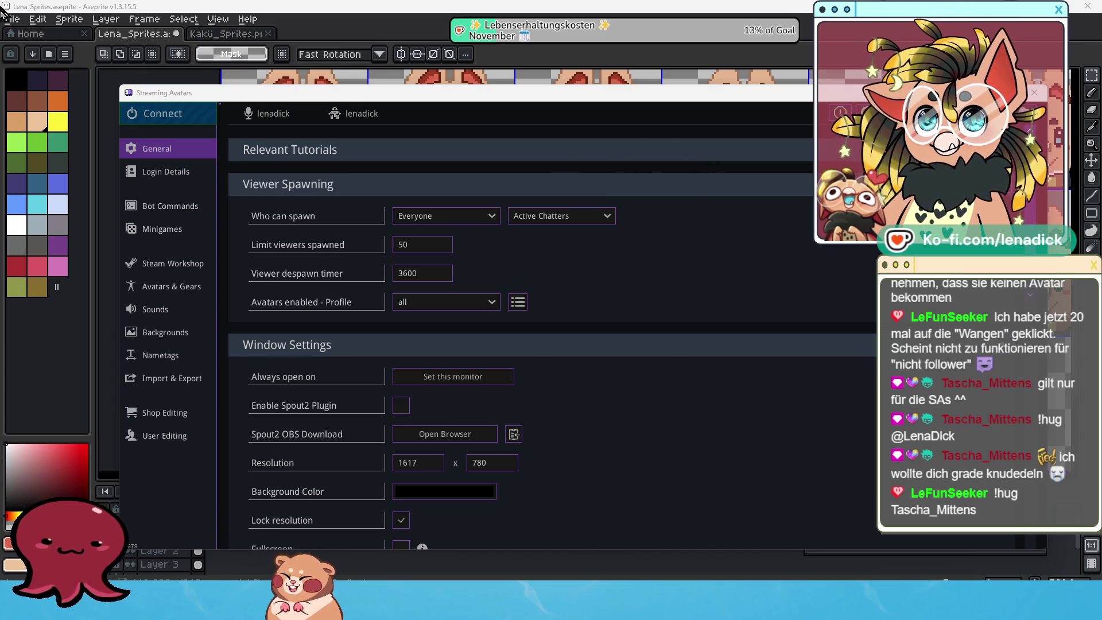
drag(587, 99, 593, 84)
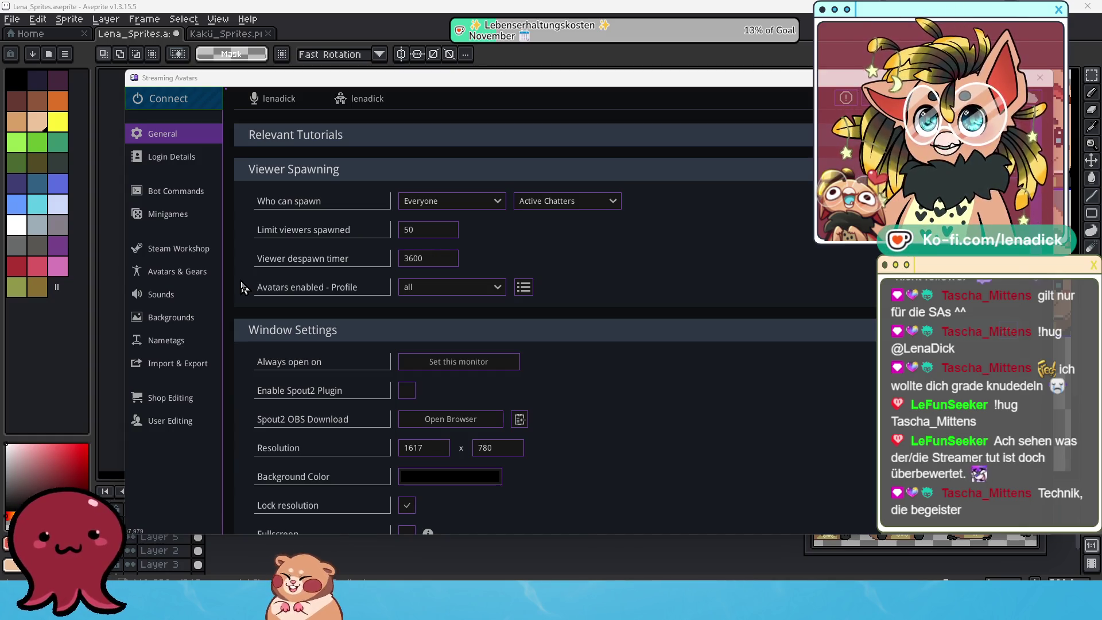
Step: Open the Avatars & Gears page and preview the lena_sprites avatar
click(169, 278)
scroll(740, 367, down, 1)
scroll(737, 376, down, 2)
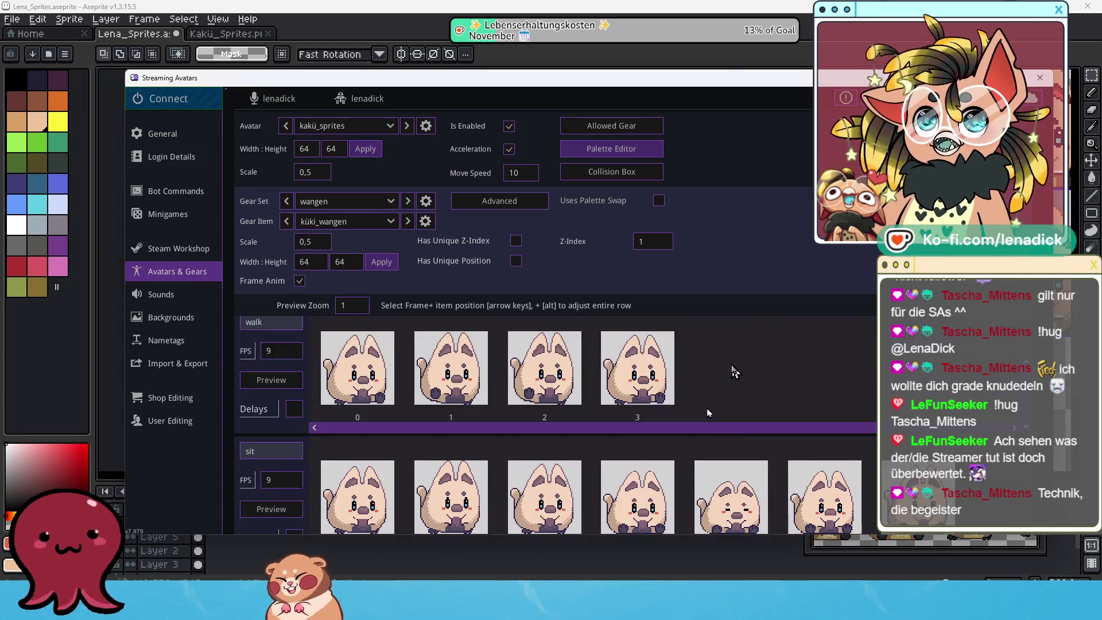
scroll(733, 384, down, 1)
scroll(733, 383, up, 1)
scroll(733, 383, up, 1)
scroll(732, 384, up, 1)
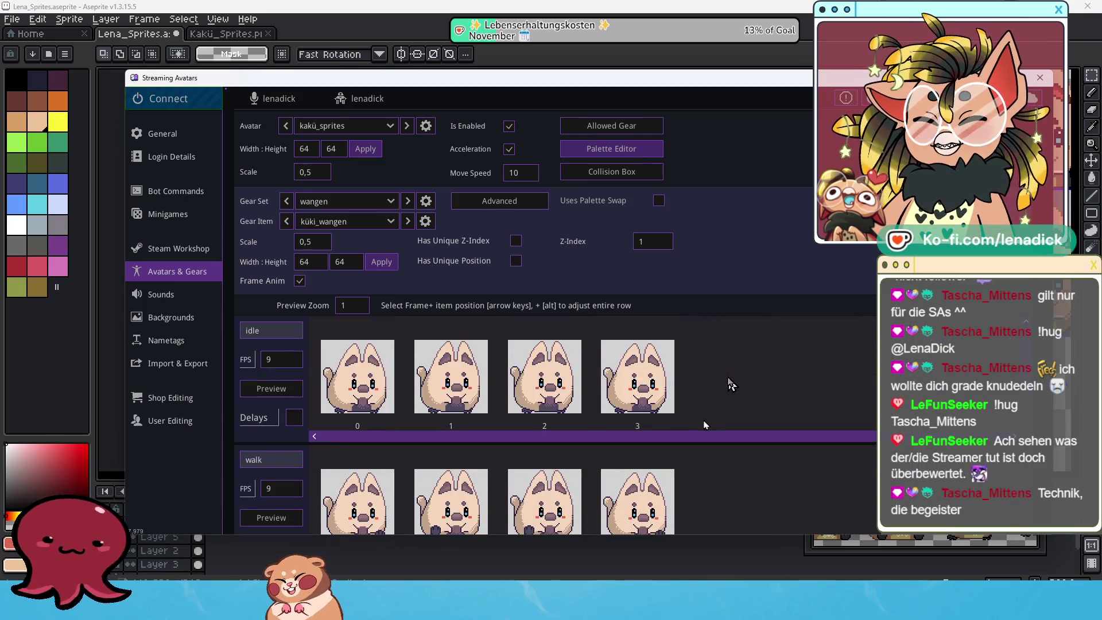
click(381, 126)
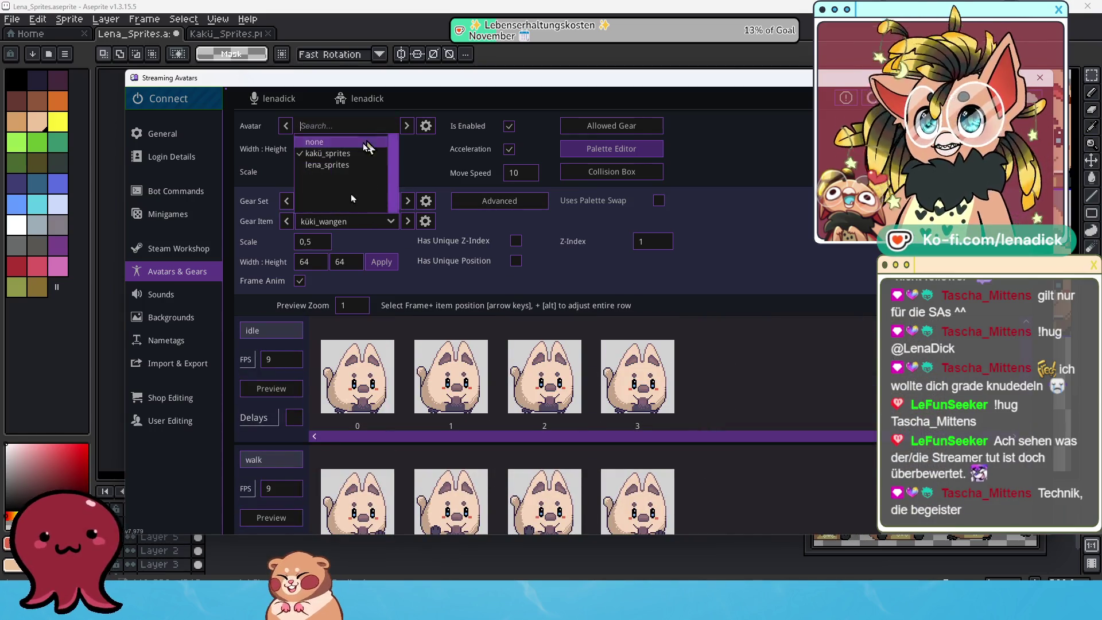
click(342, 166)
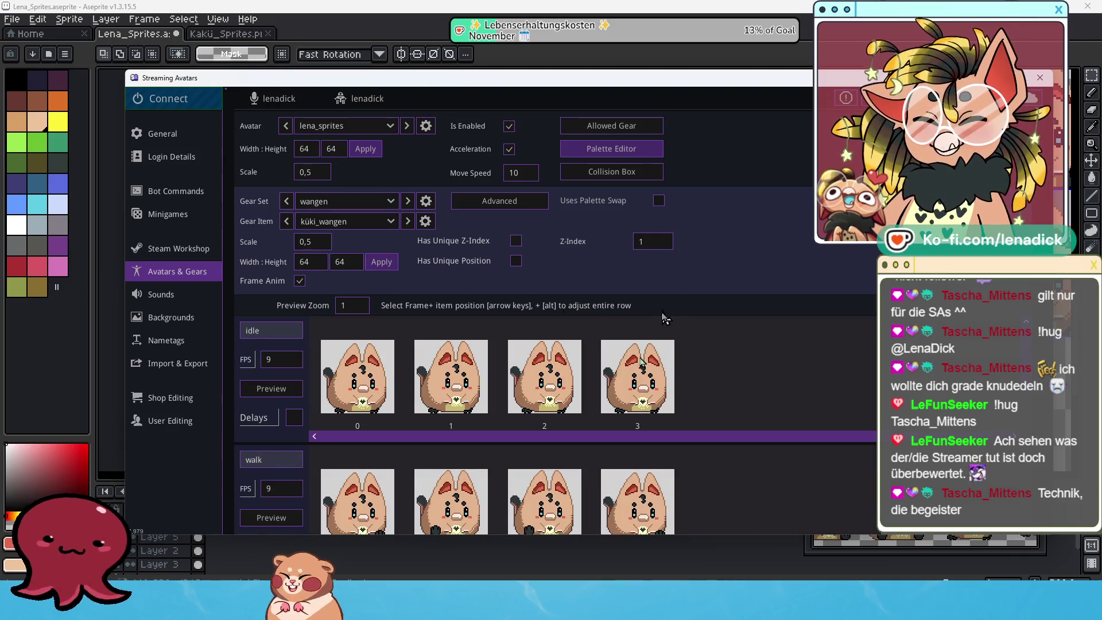
Step: Switch the avatar back to kakü_sprites, showing the wangen set's küki_wangen item
drag(706, 88, 703, 46)
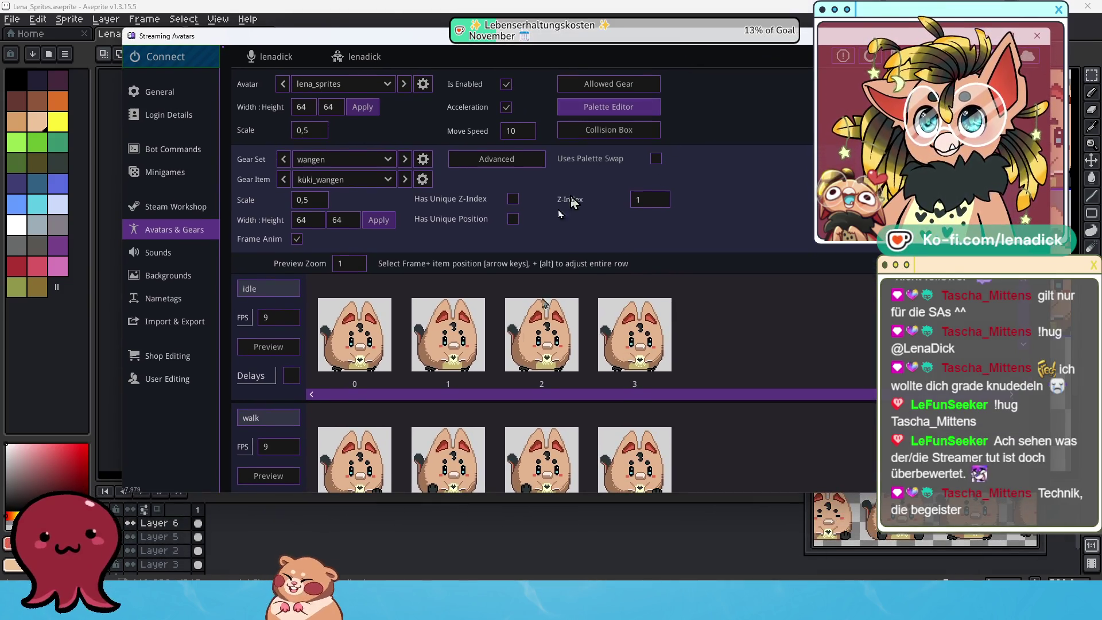
scroll(540, 359, down, 1)
scroll(539, 358, down, 2)
scroll(539, 359, up, 3)
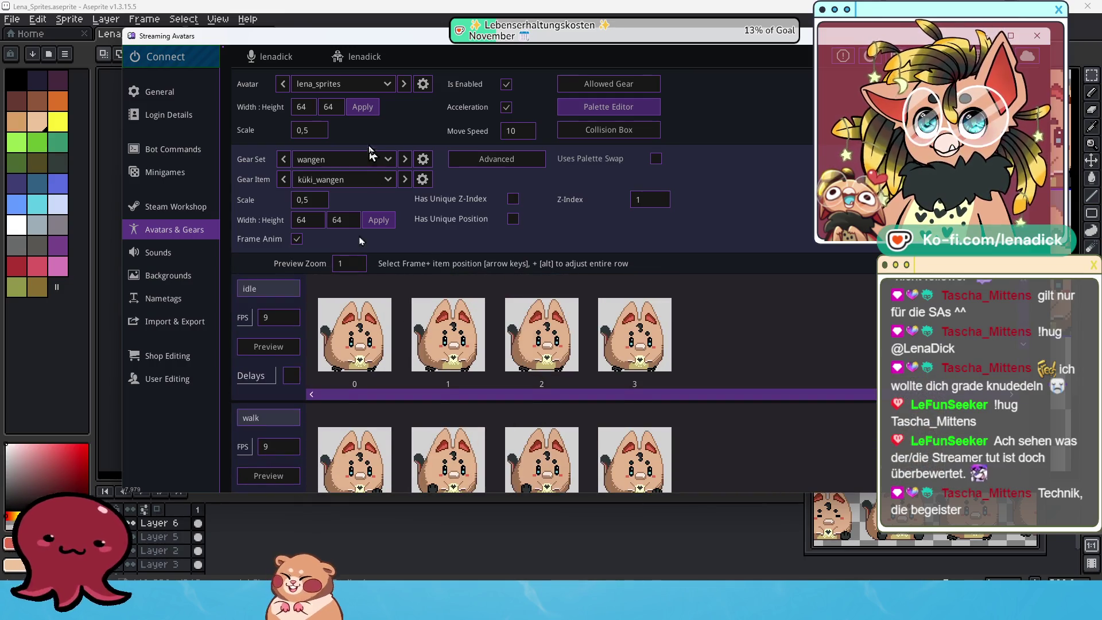
click(394, 84)
click(356, 109)
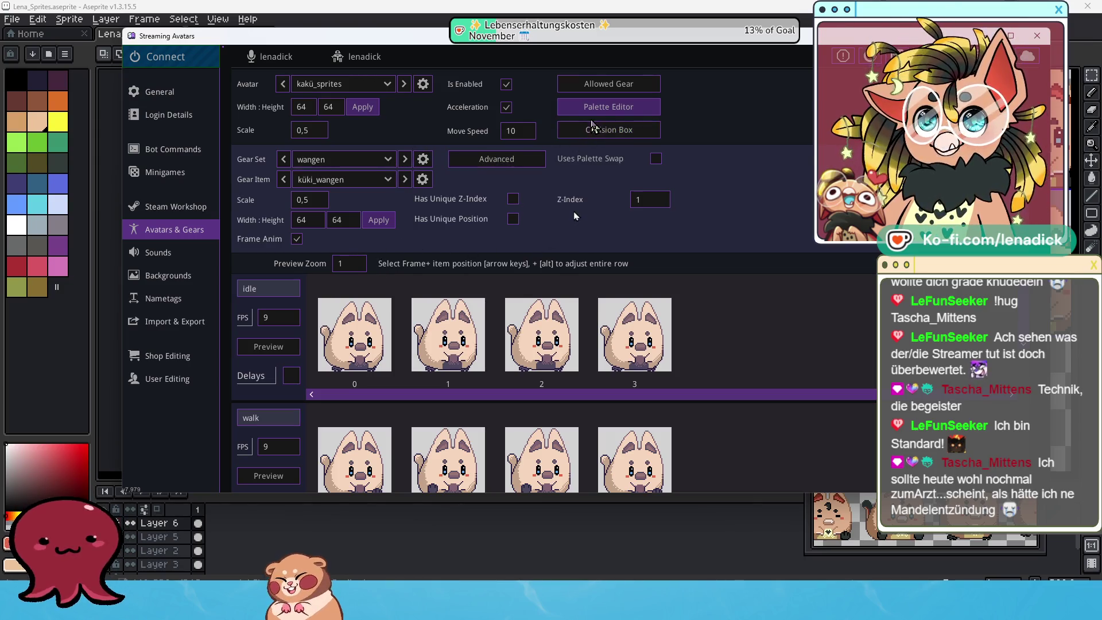
Step: Open the küki_wangen palette editor, leave the swap palette on none, and show its options
click(622, 111)
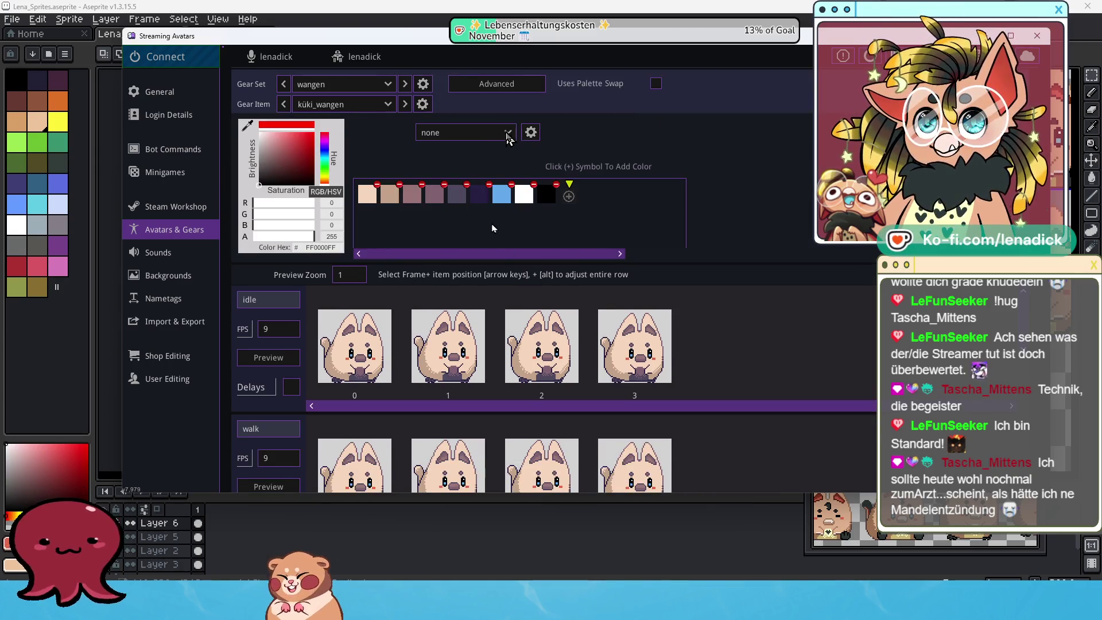
click(507, 133)
scroll(474, 184, down, 3)
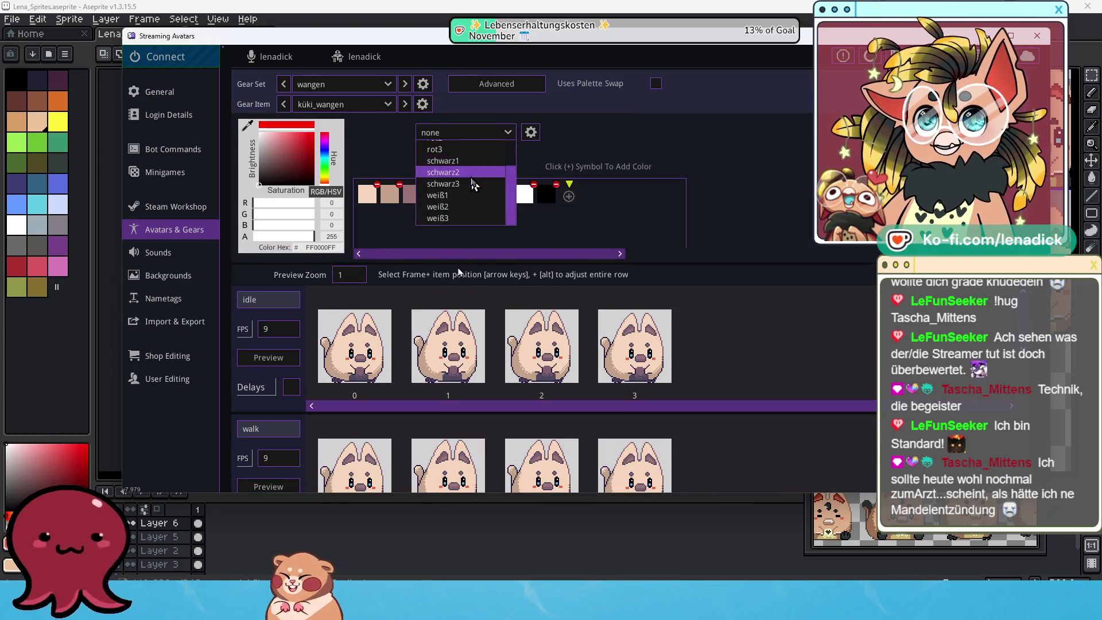
scroll(459, 158, up, 3)
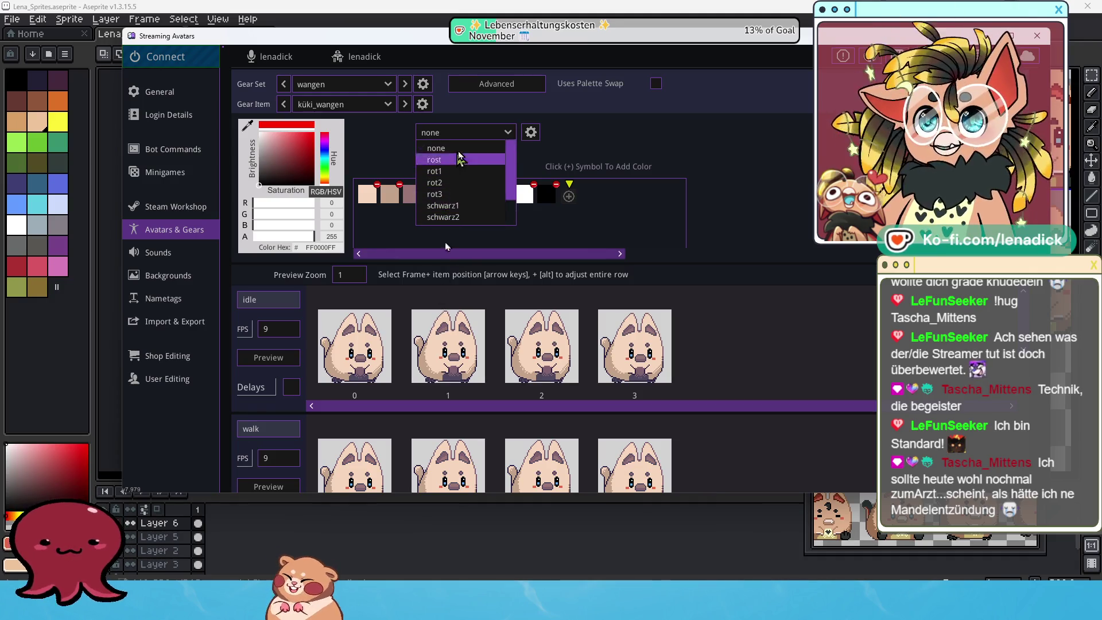
click(509, 133)
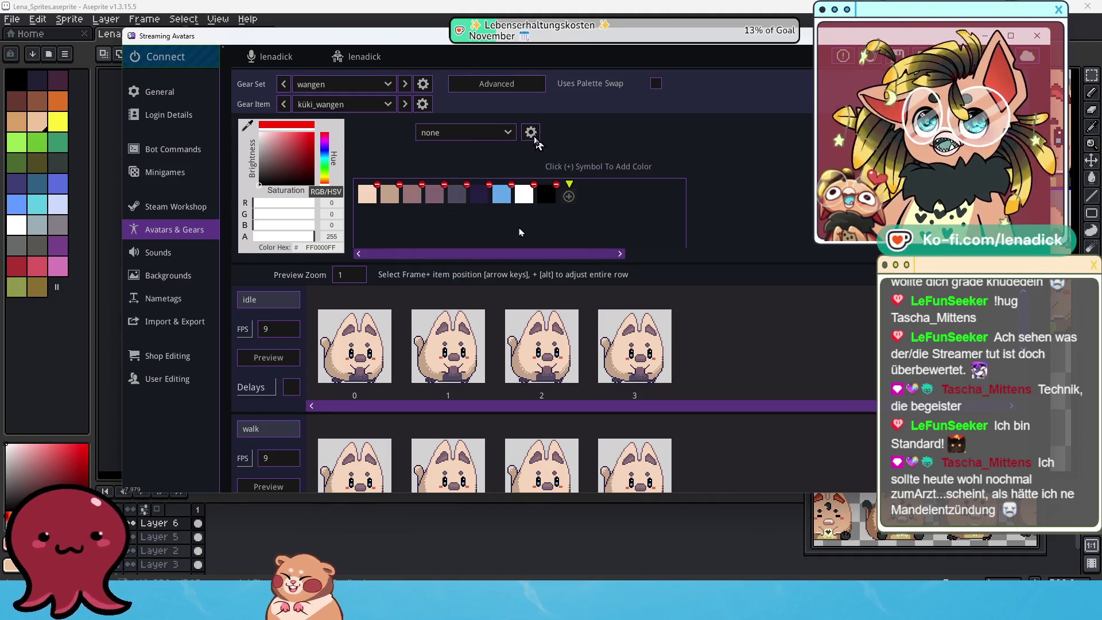
click(531, 132)
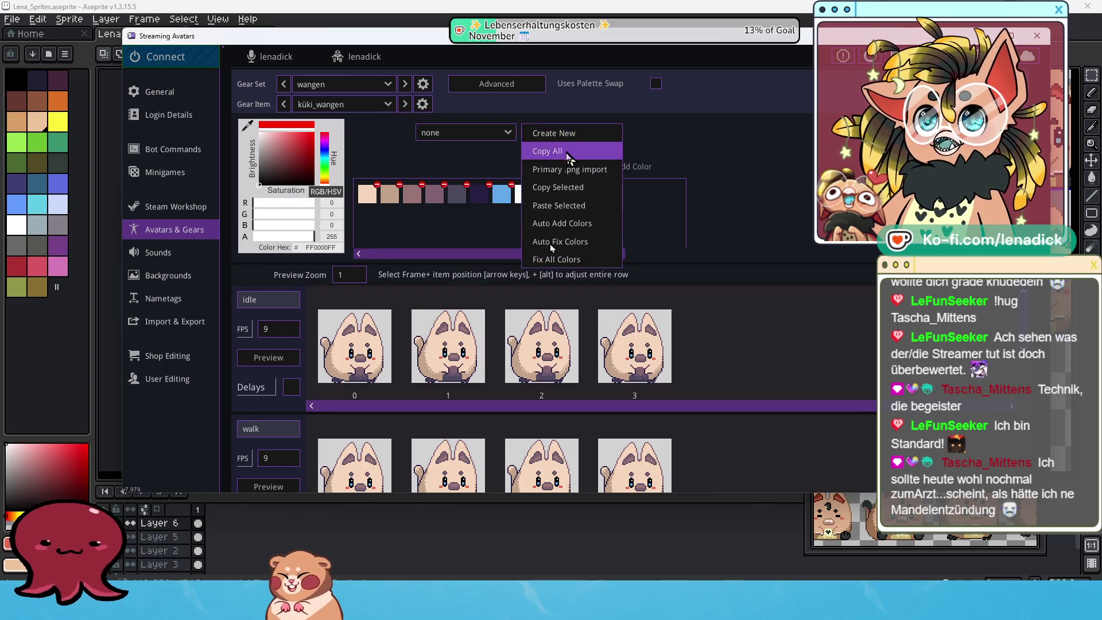
Step: Create a new swap palette named 'grau' for the küki_wangen item
click(567, 134)
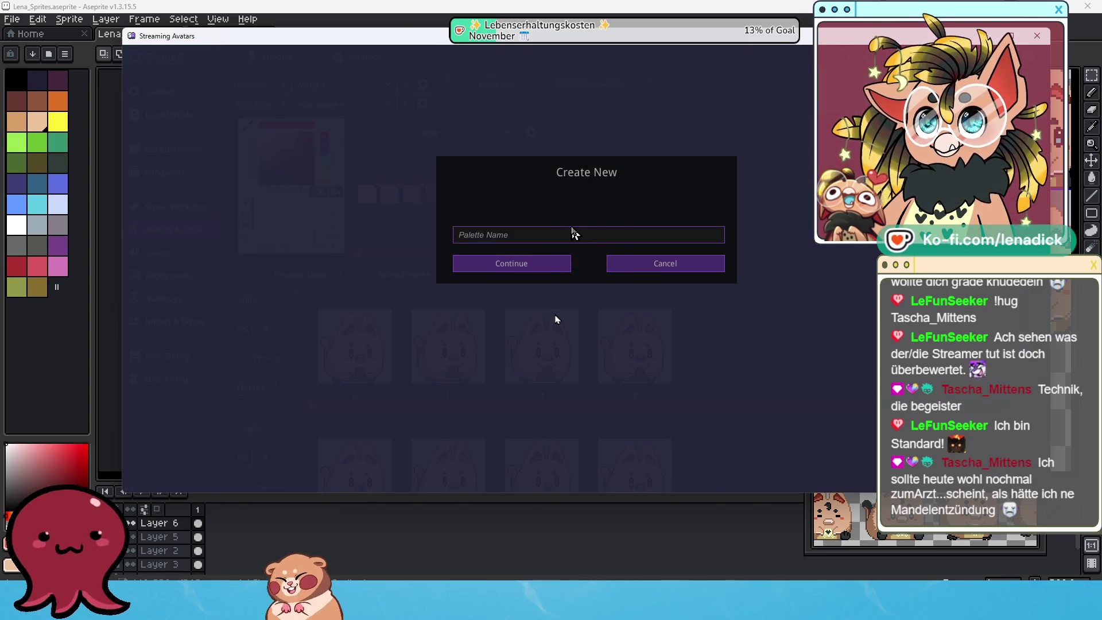
text(Grau)
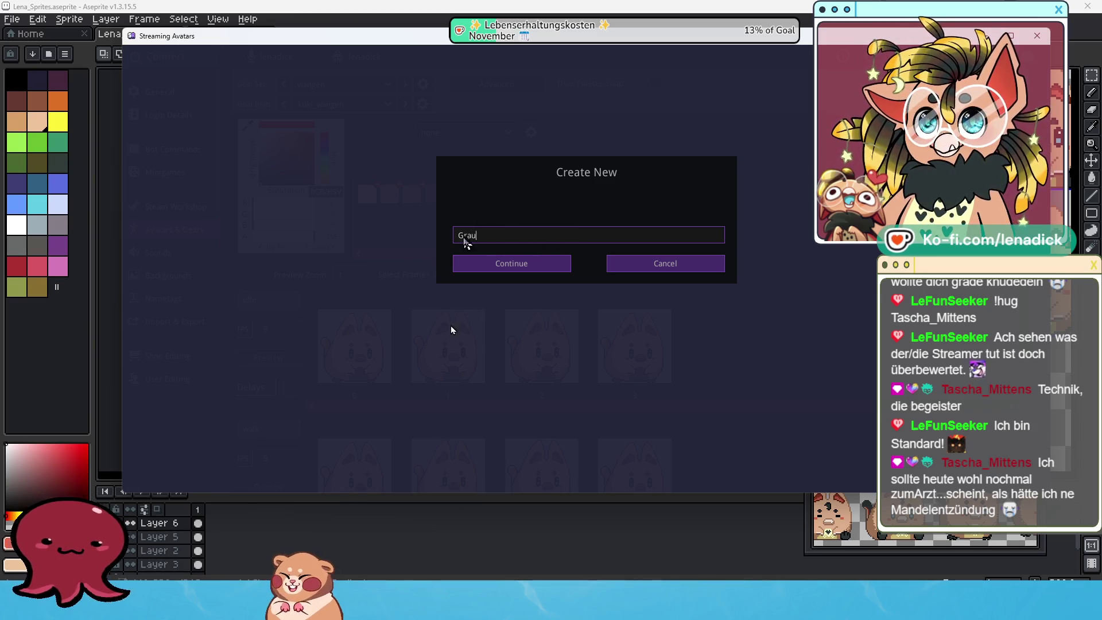
click(507, 264)
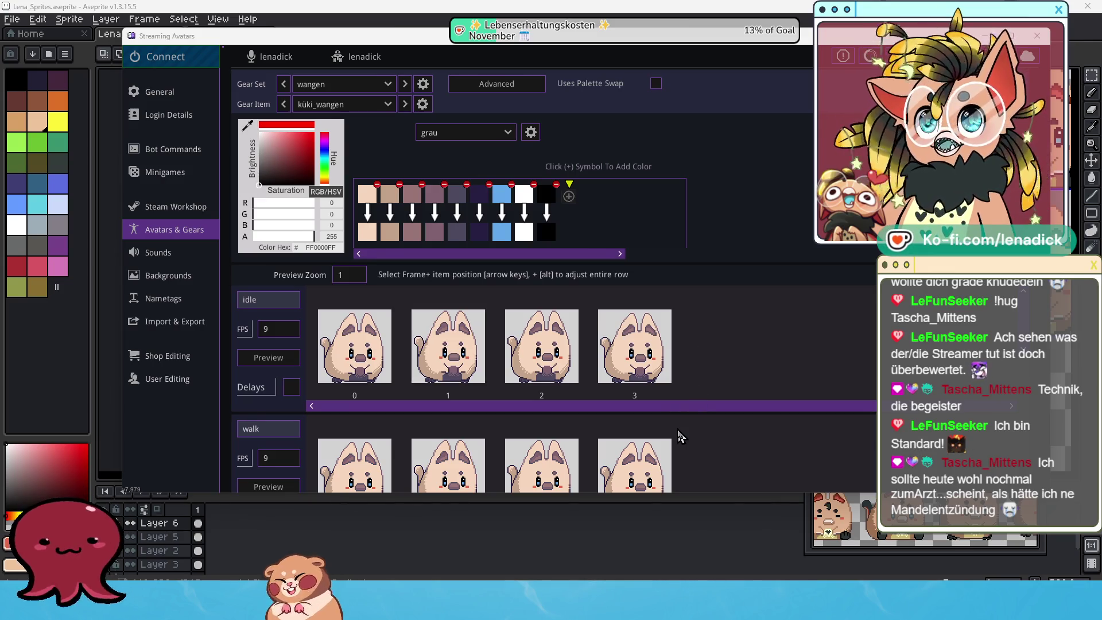
click(372, 198)
click(372, 233)
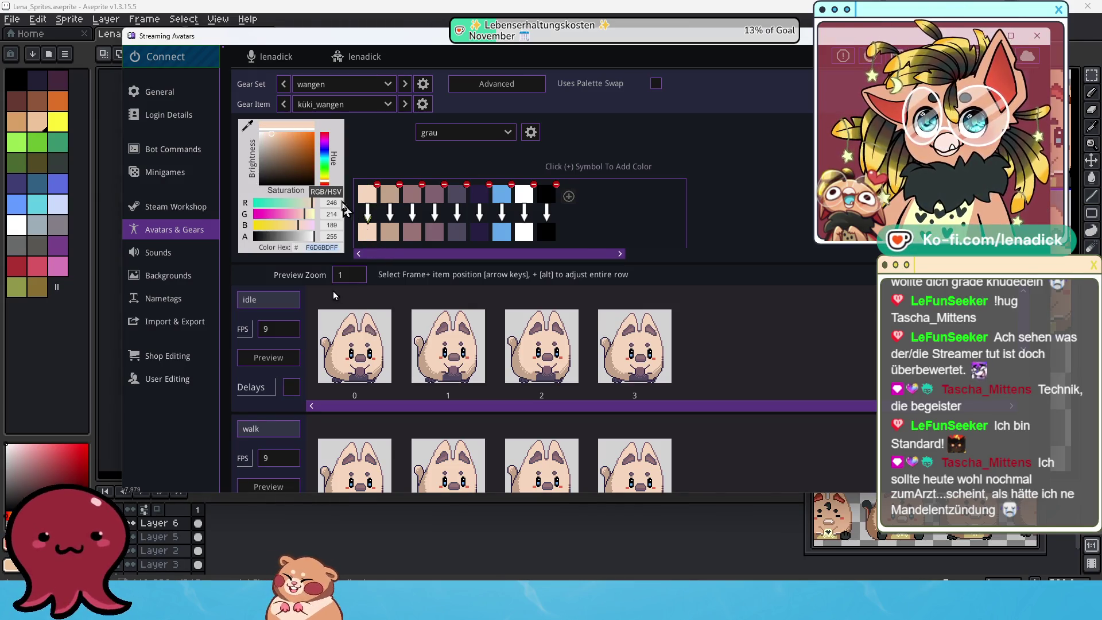
click(251, 129)
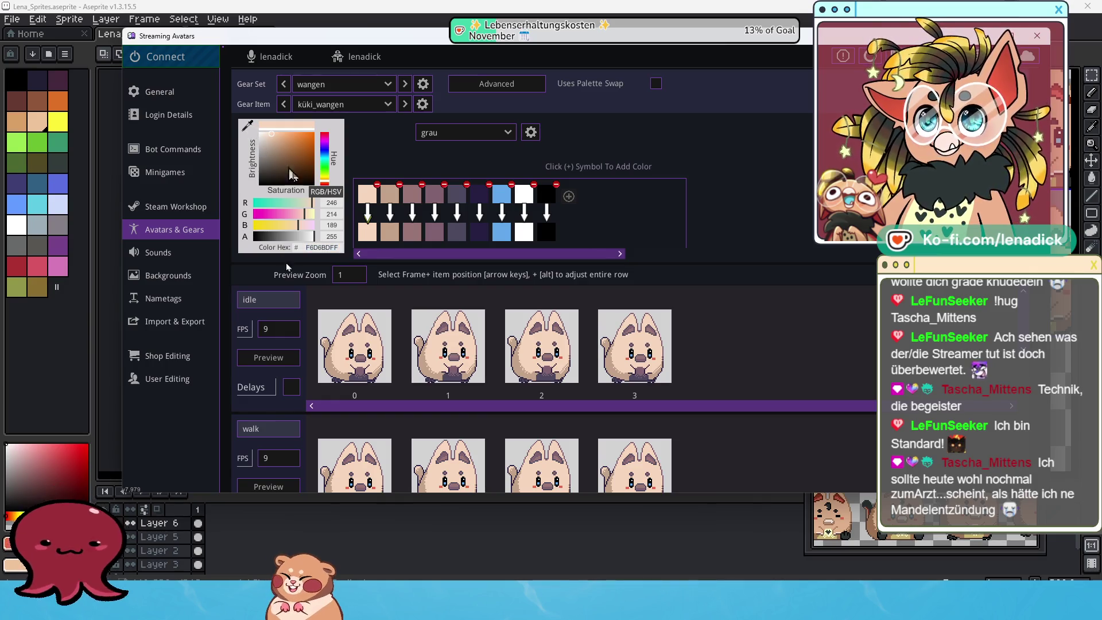
click(369, 236)
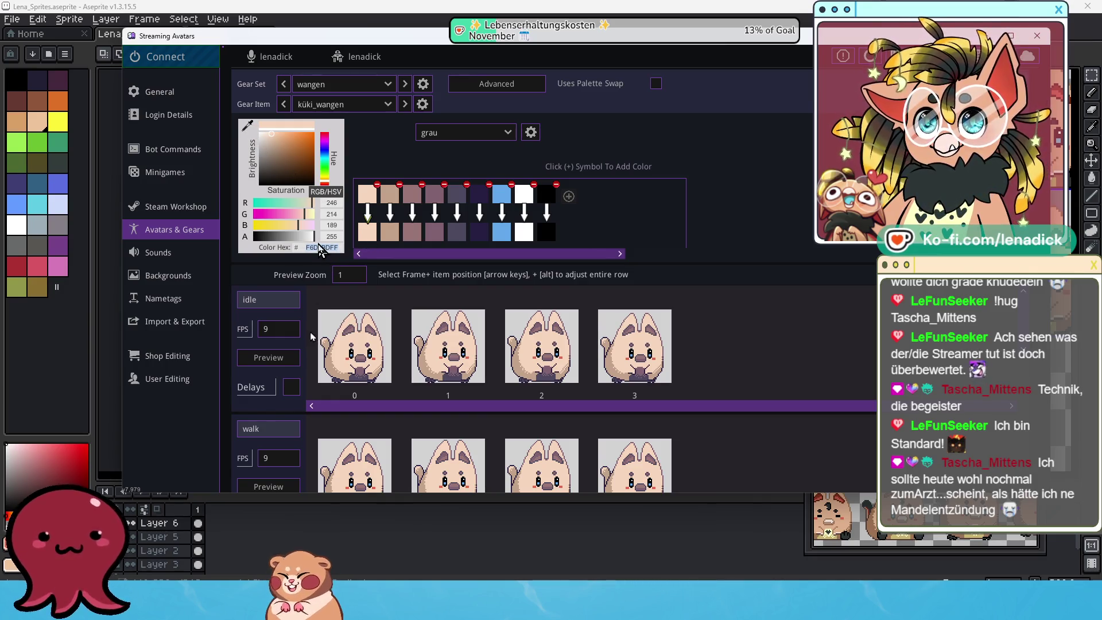
click(249, 127)
click(249, 128)
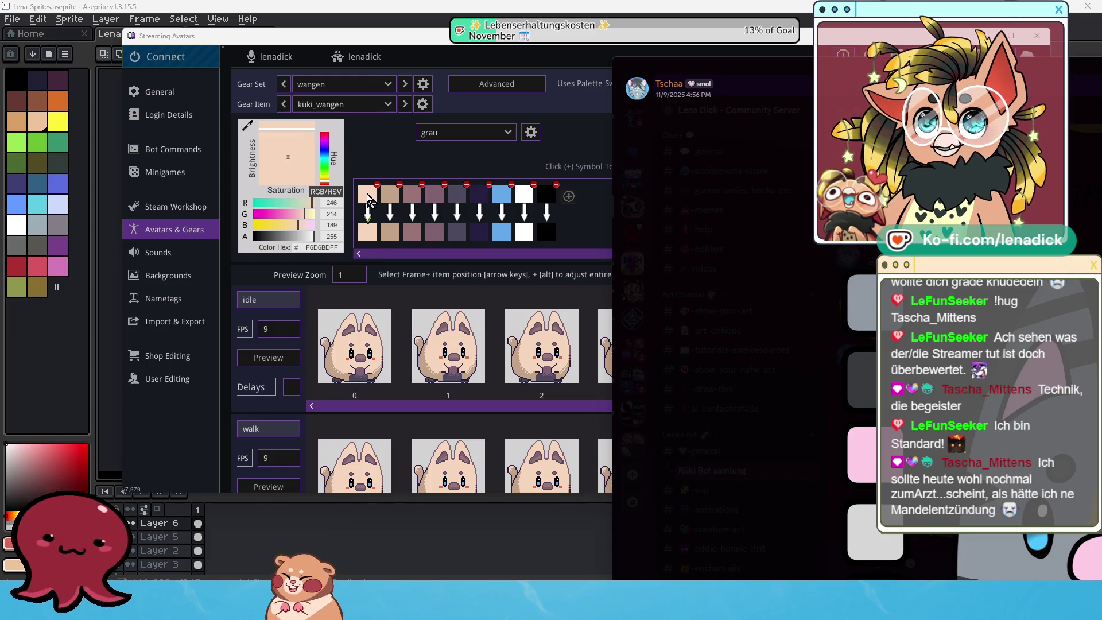
click(367, 237)
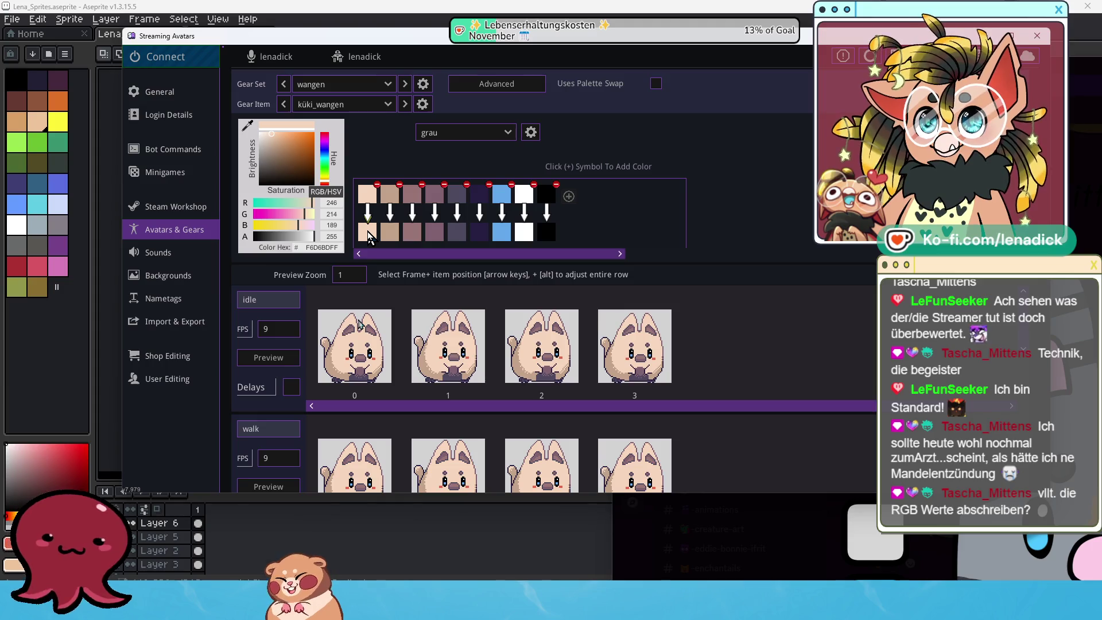
click(248, 125)
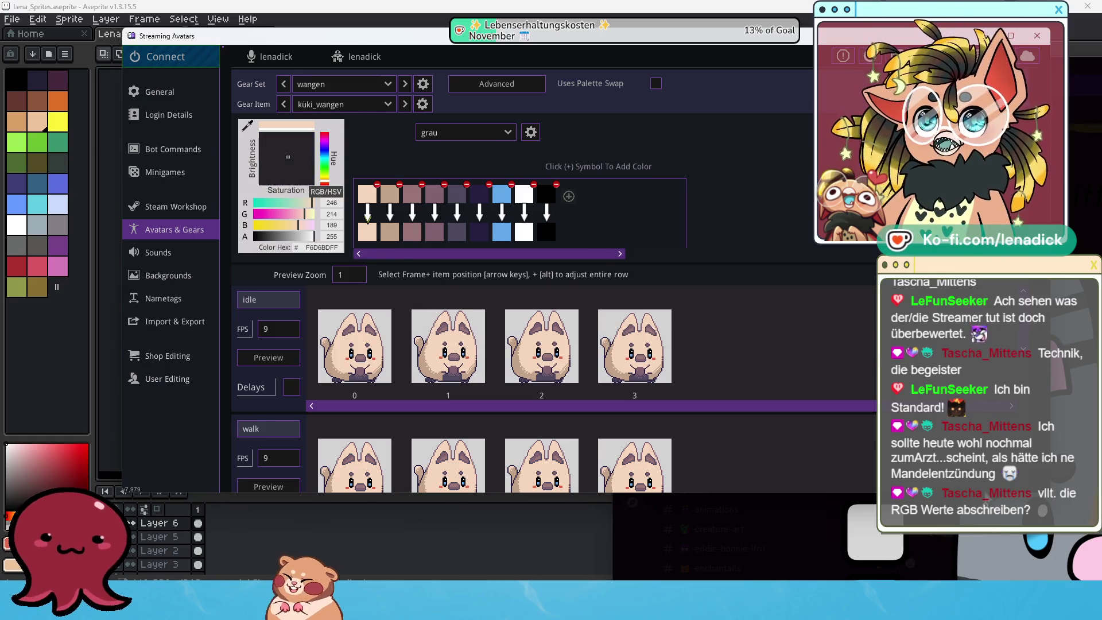
click(254, 138)
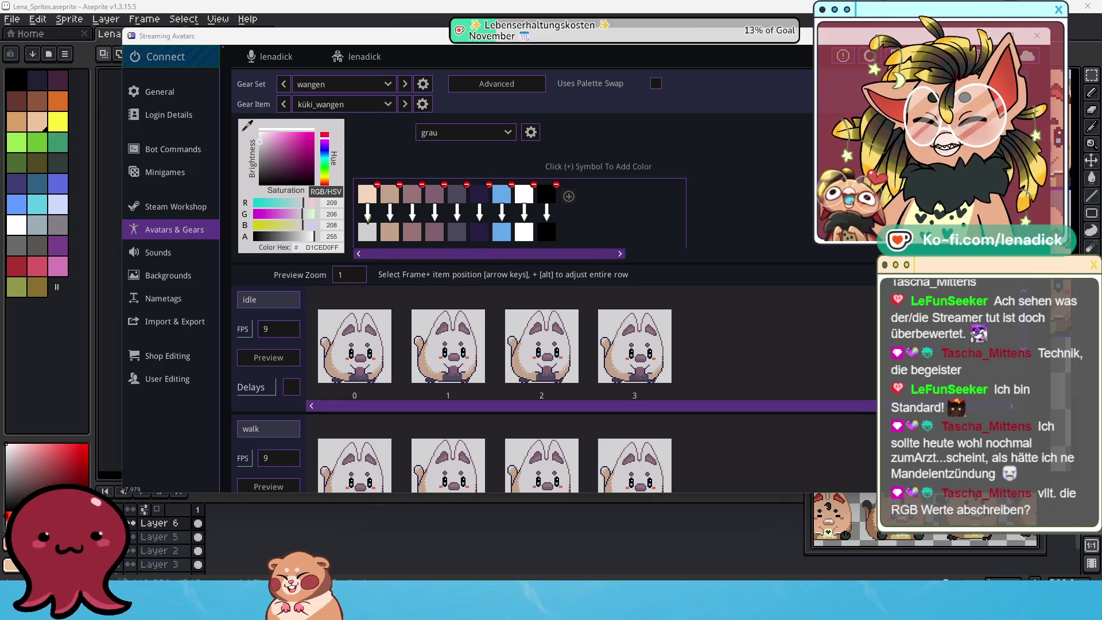
Step: Switch back to the Lena_Sprites cat sheet in Aseprite
key(alt+Tab)
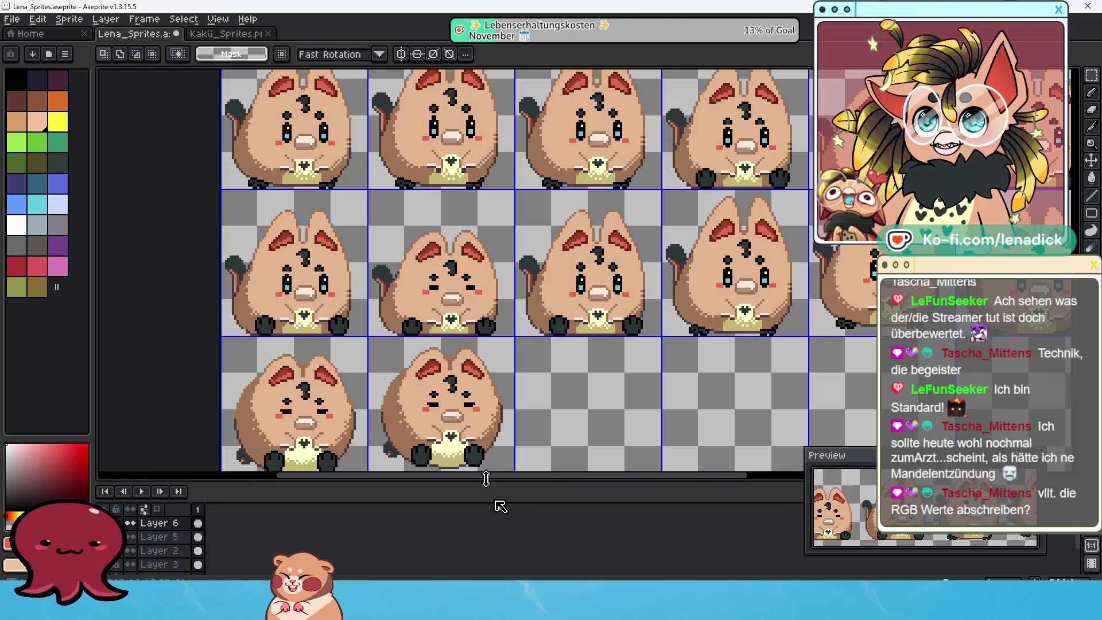
Step: Paste the copied 1920×1080 reference image onto the sprite sheet
scroll(395, 254, down, 3)
scroll(395, 254, up, 1)
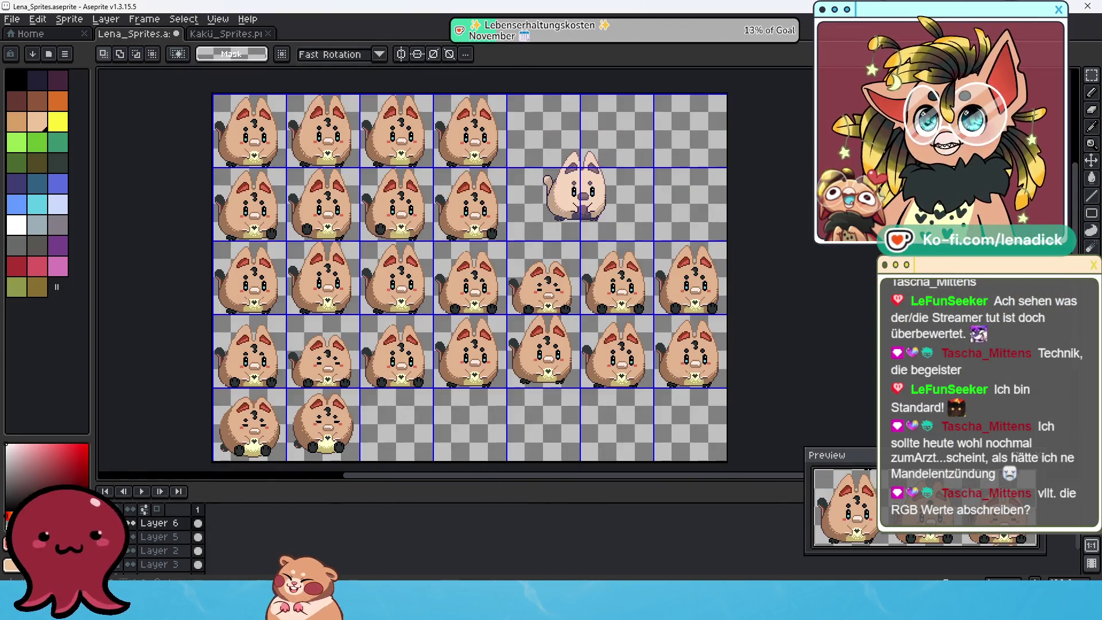
click(13, 20)
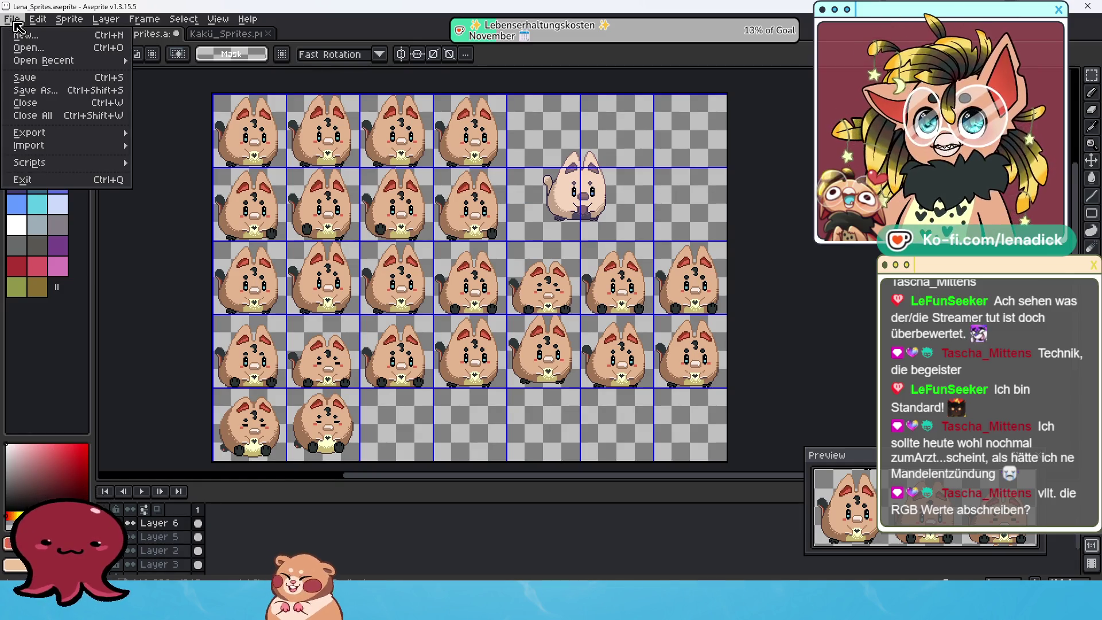
click(13, 19)
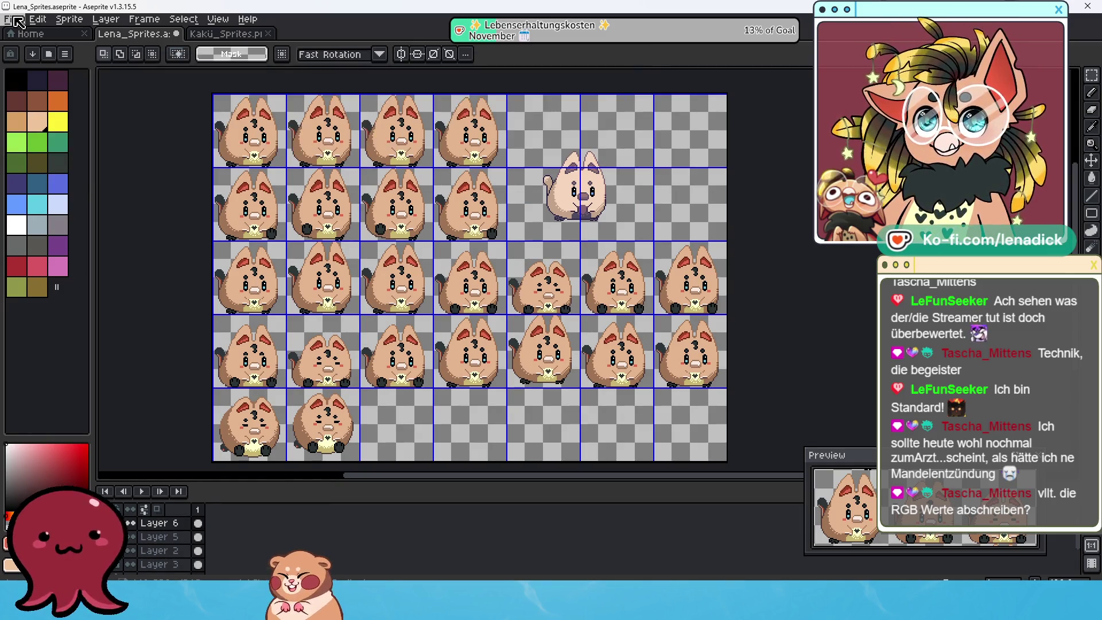
key(ctrl+v)
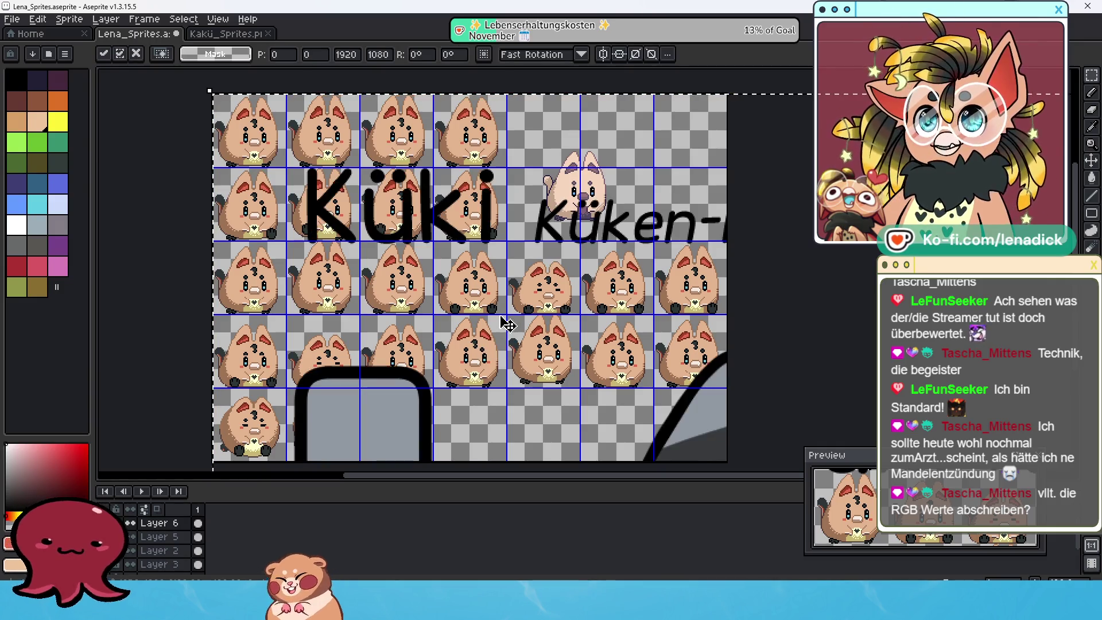
Step: Scale the reference to 384×264, place it over the sprites at 88, 108, and commit
scroll(511, 320, down, 2)
scroll(353, 210, down, 2)
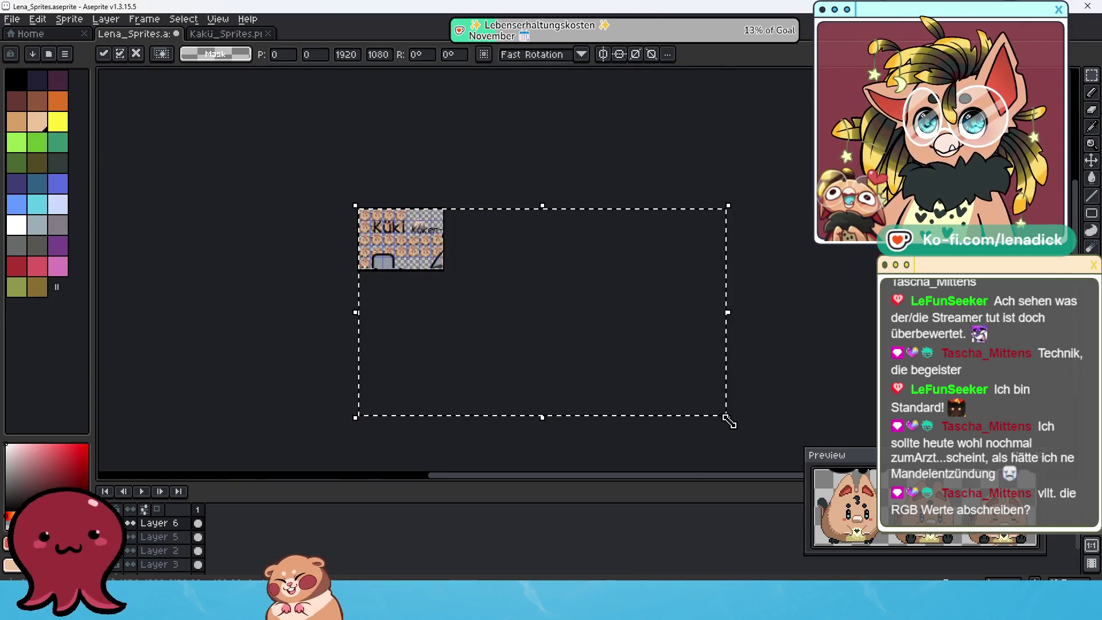
drag(728, 417, 435, 262)
scroll(425, 240, up, 3)
scroll(424, 241, up, 2)
drag(345, 258, 508, 323)
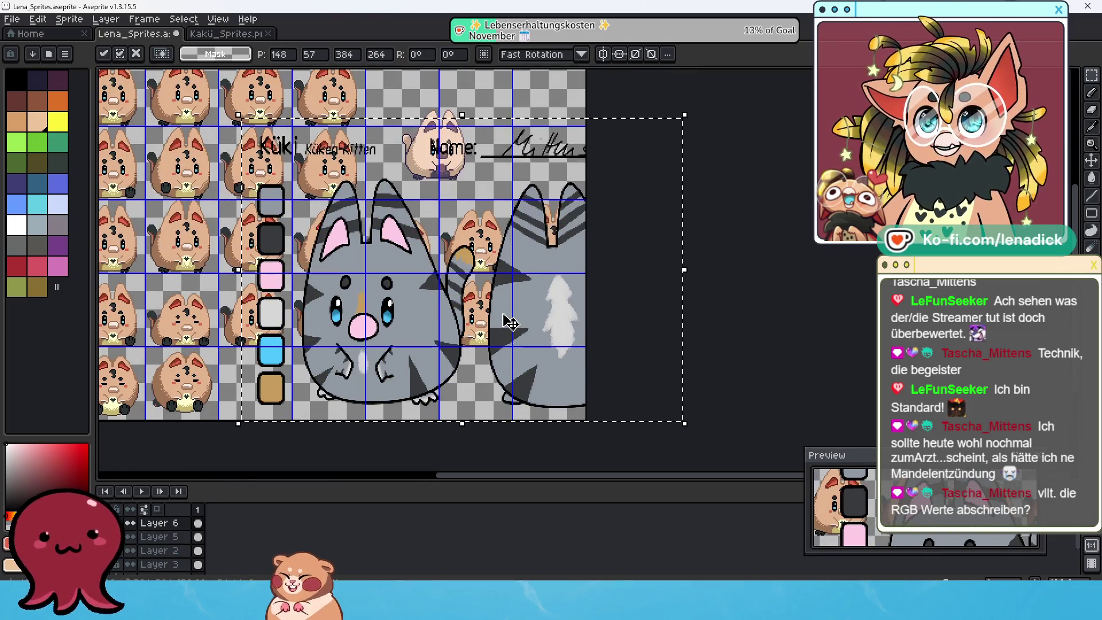
drag(259, 293, 355, 308)
mouse_move(498, 237)
mouse_down()
mouse_move(418, 233)
mouse_move(431, 294)
mouse_up()
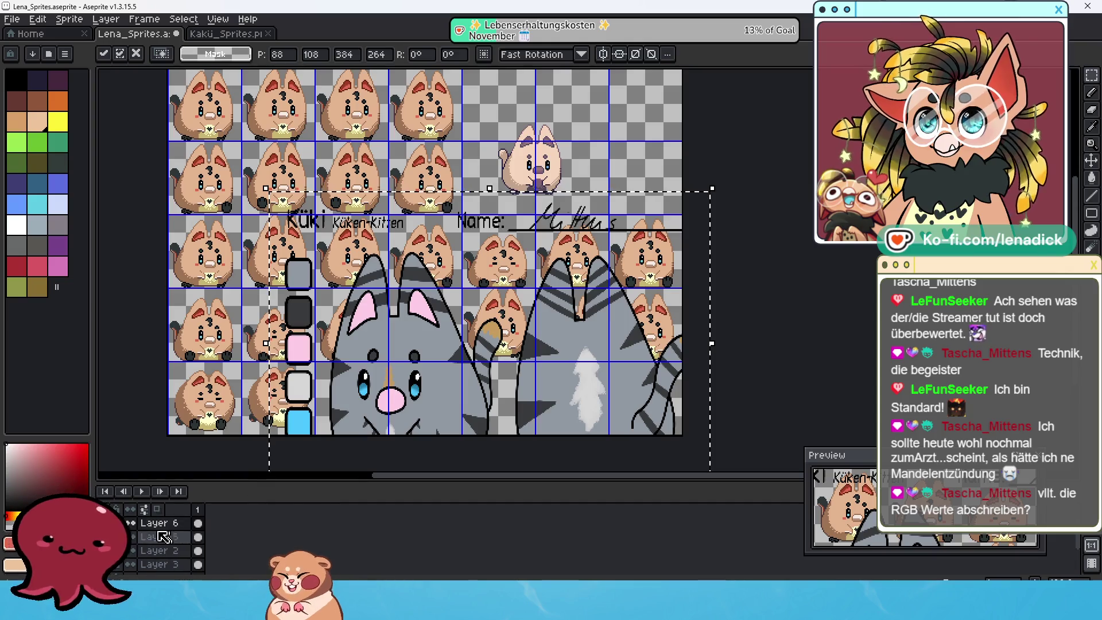
click(198, 523)
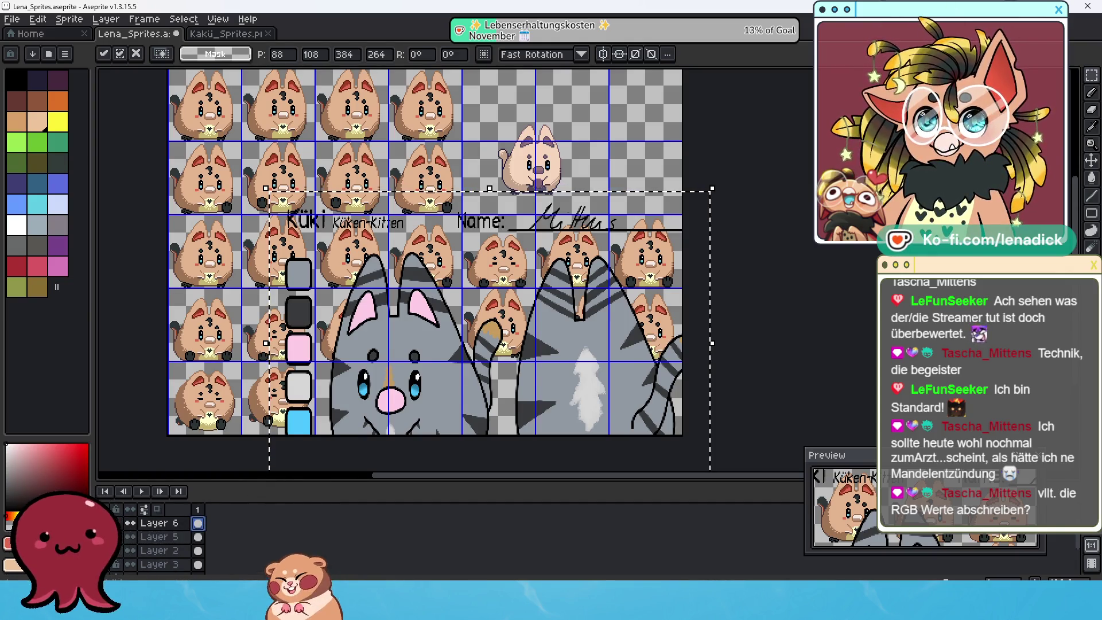
key(Return)
click(437, 355)
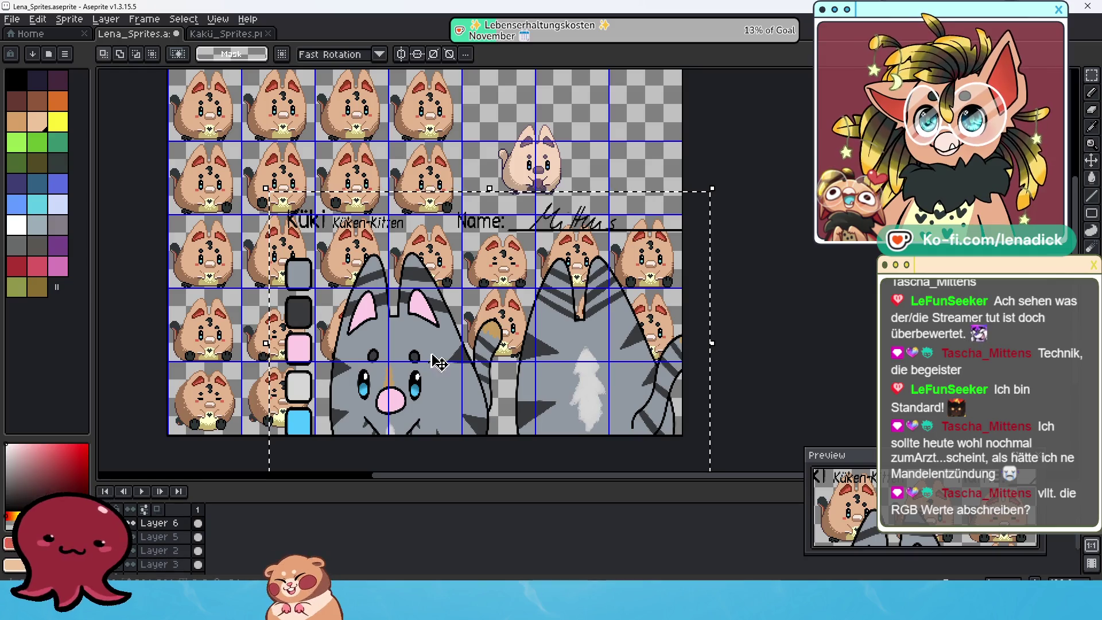
Step: Eyedrop the cat's fur grey 9199a2, select its hex code, and return to Streaming Avatars
click(1093, 142)
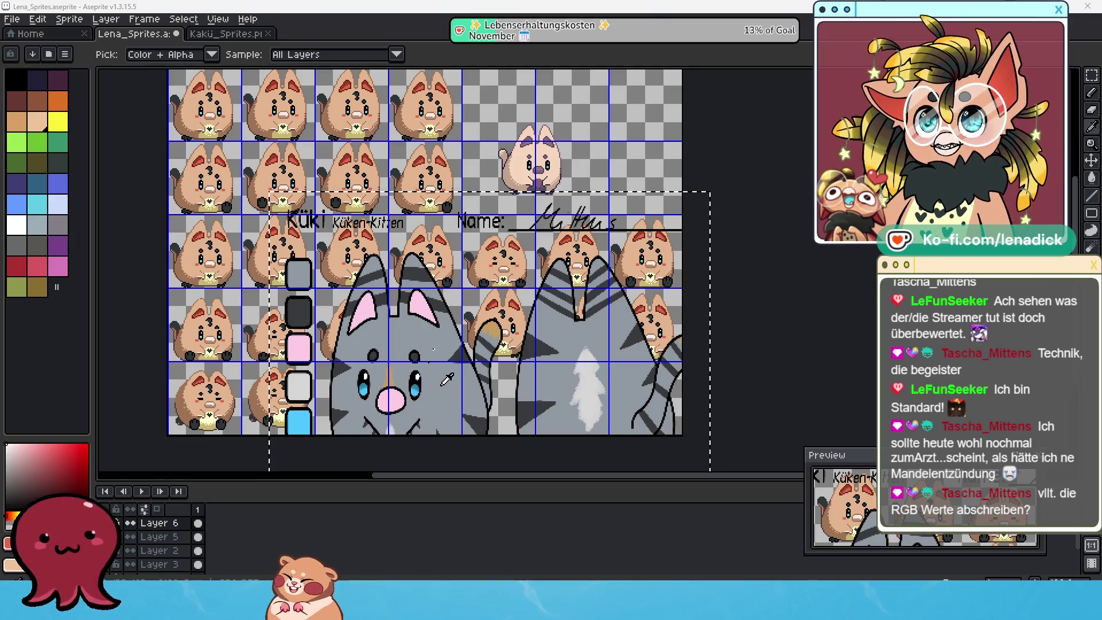
click(442, 385)
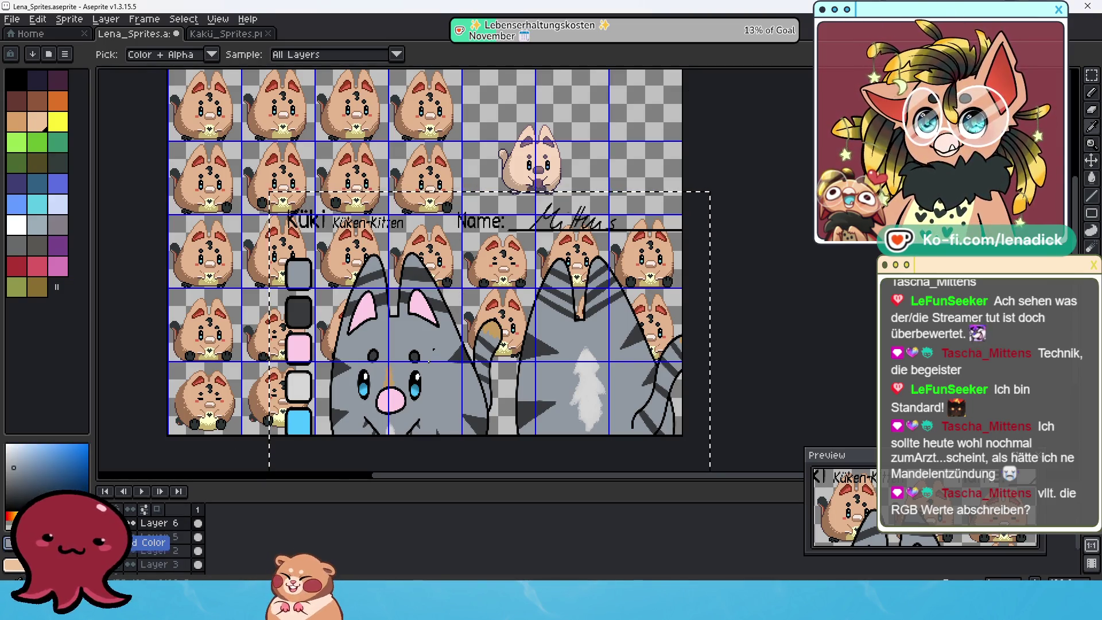
click(46, 542)
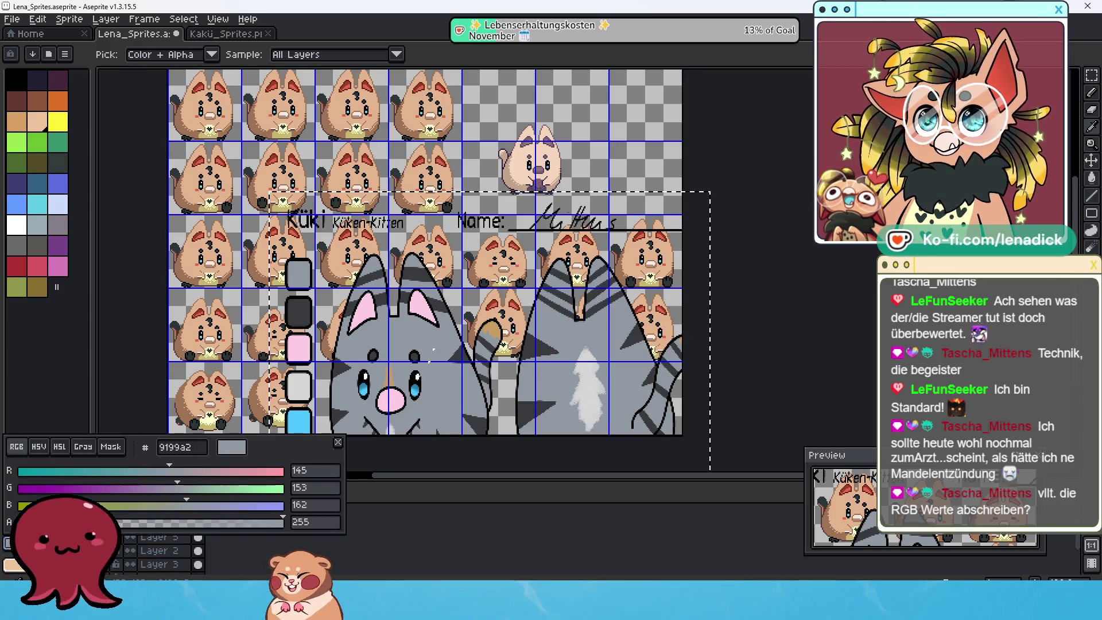
double_click(184, 447)
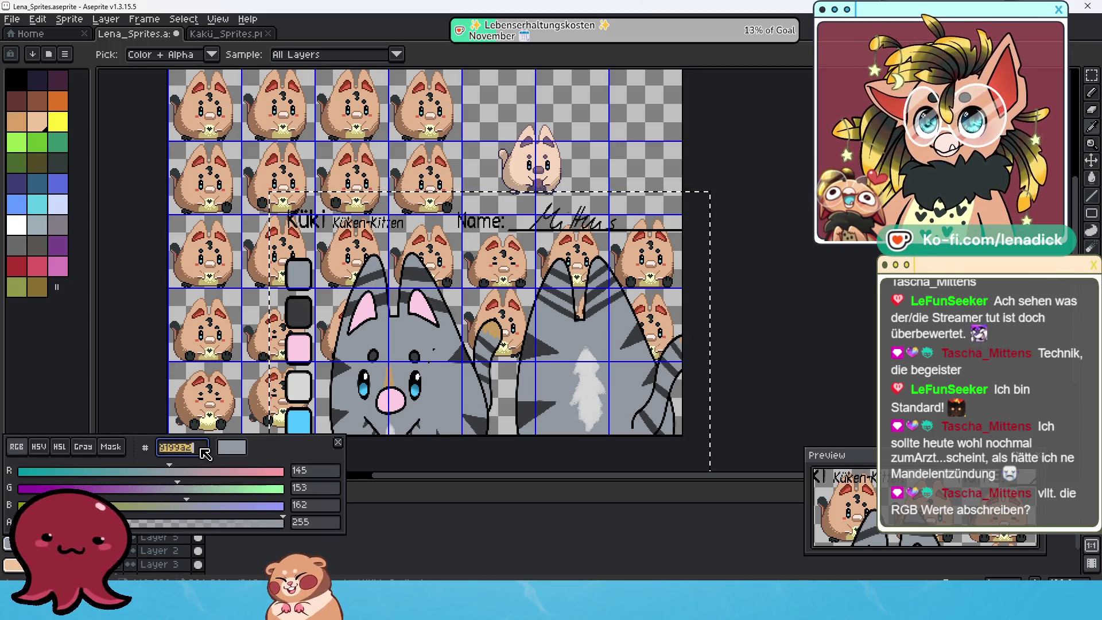
key(Escape)
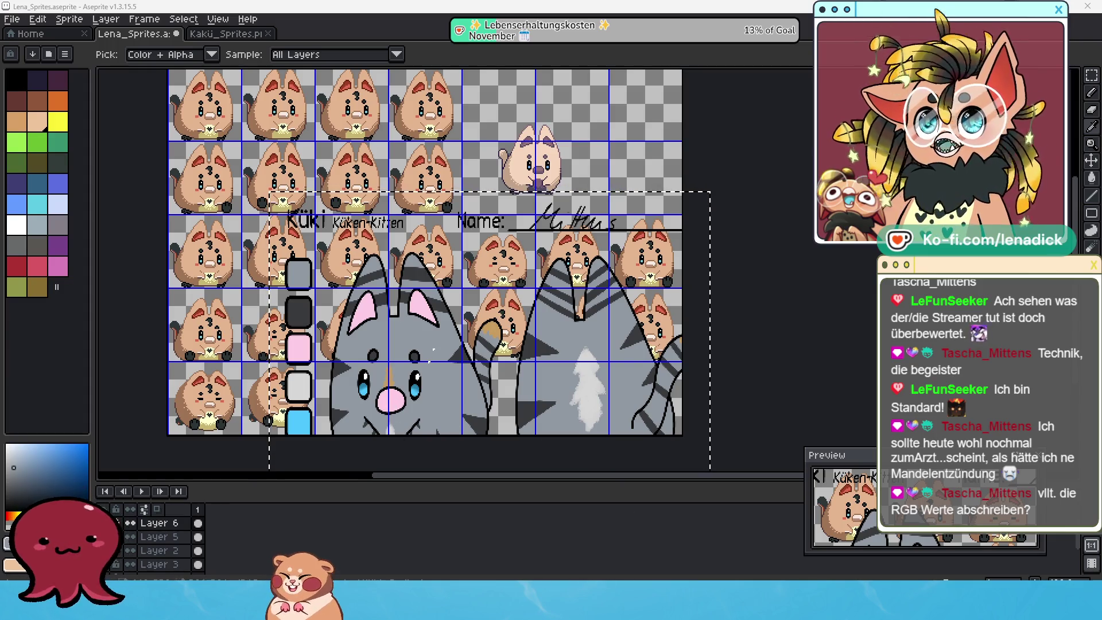
mouse_move(551, 602)
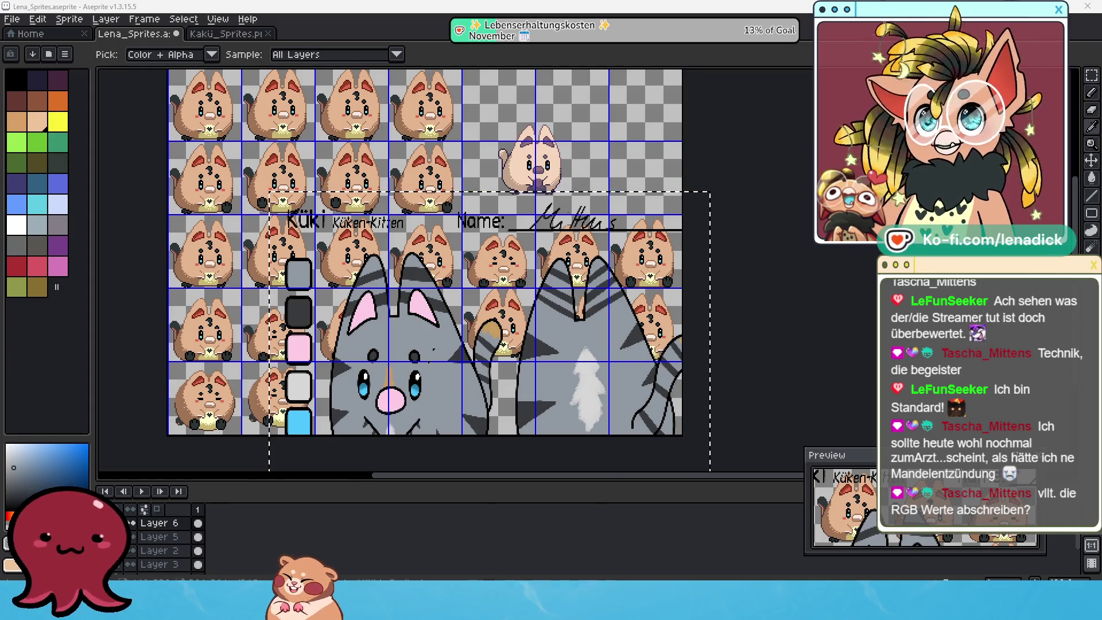
key(alt+Tab)
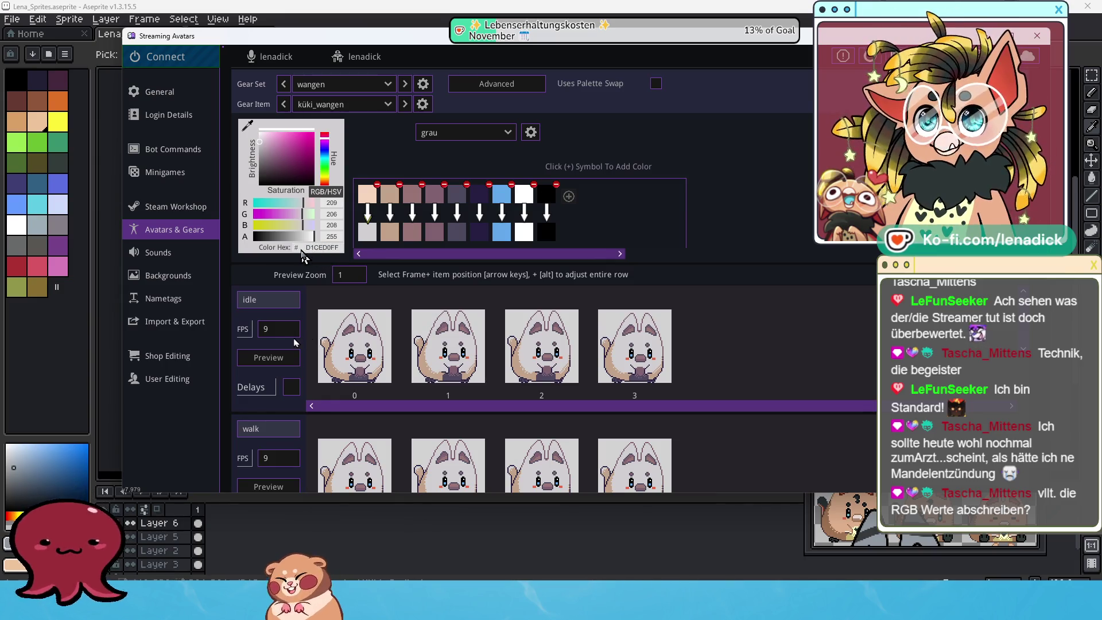
Step: Set the first replacement swatch to 9199A2 and the gear item to none
drag(304, 248, 338, 248)
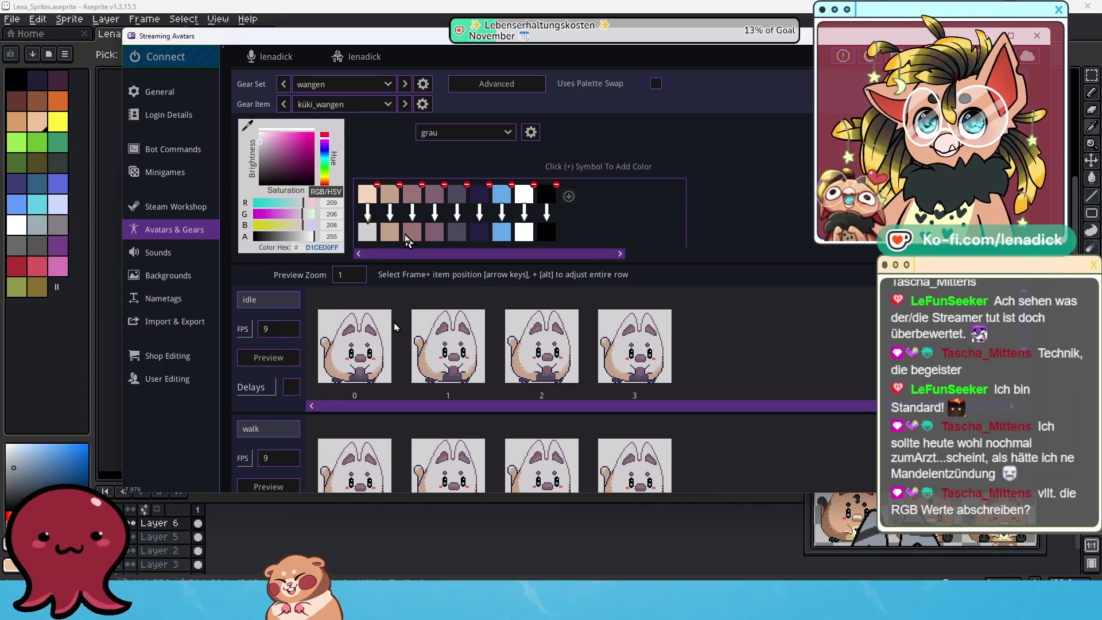
text(9199a2)
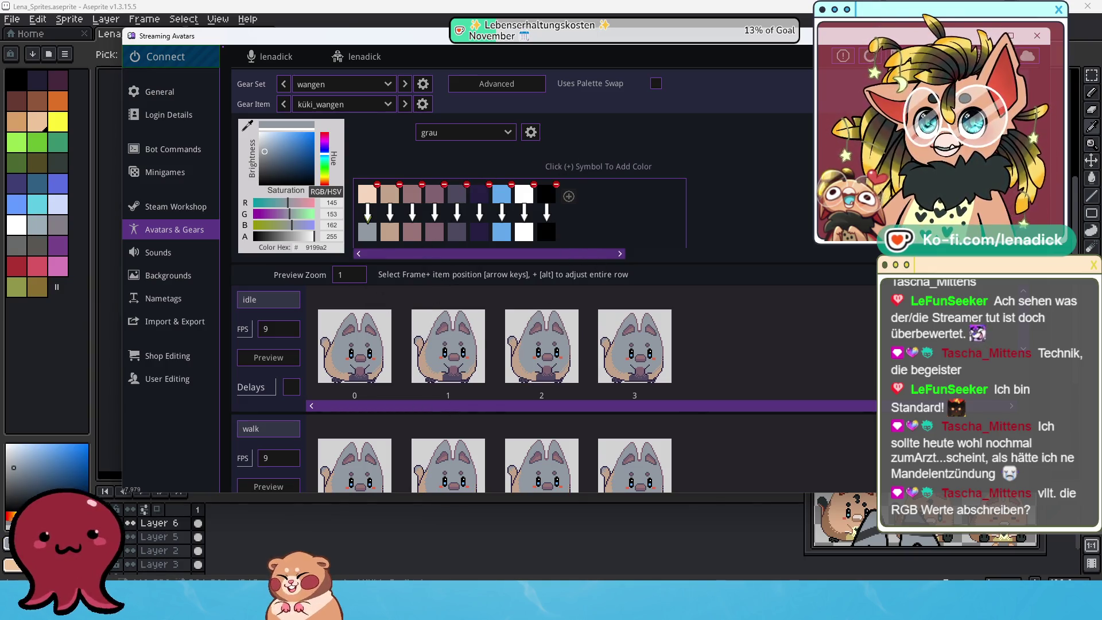
click(388, 105)
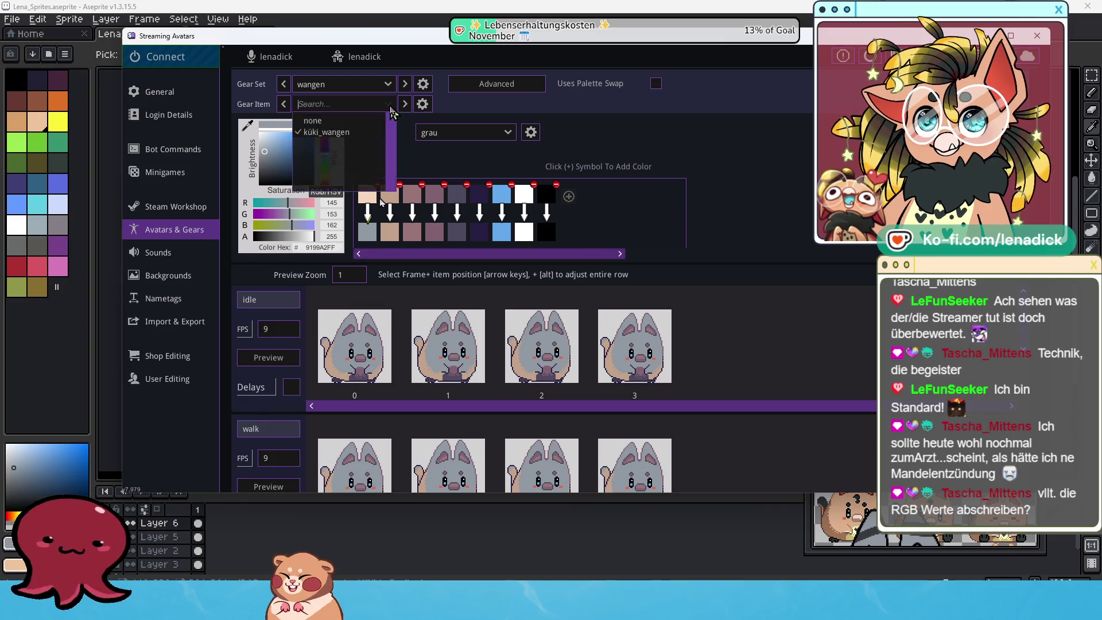
click(352, 123)
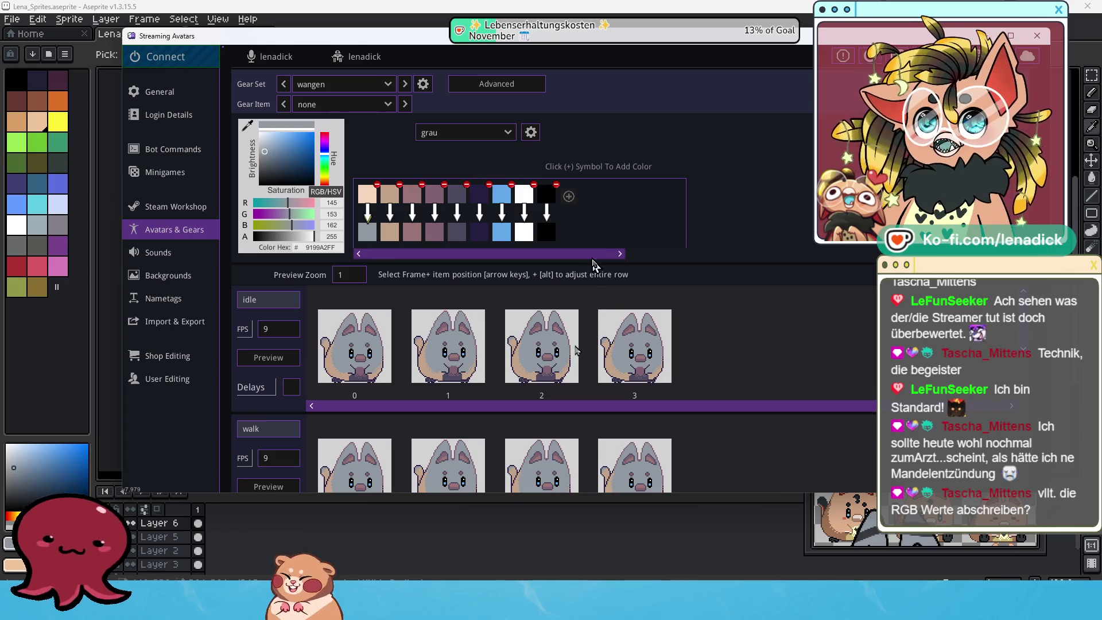
Step: Sample grey into the second replacement swatch and darken it to 656B73
click(390, 232)
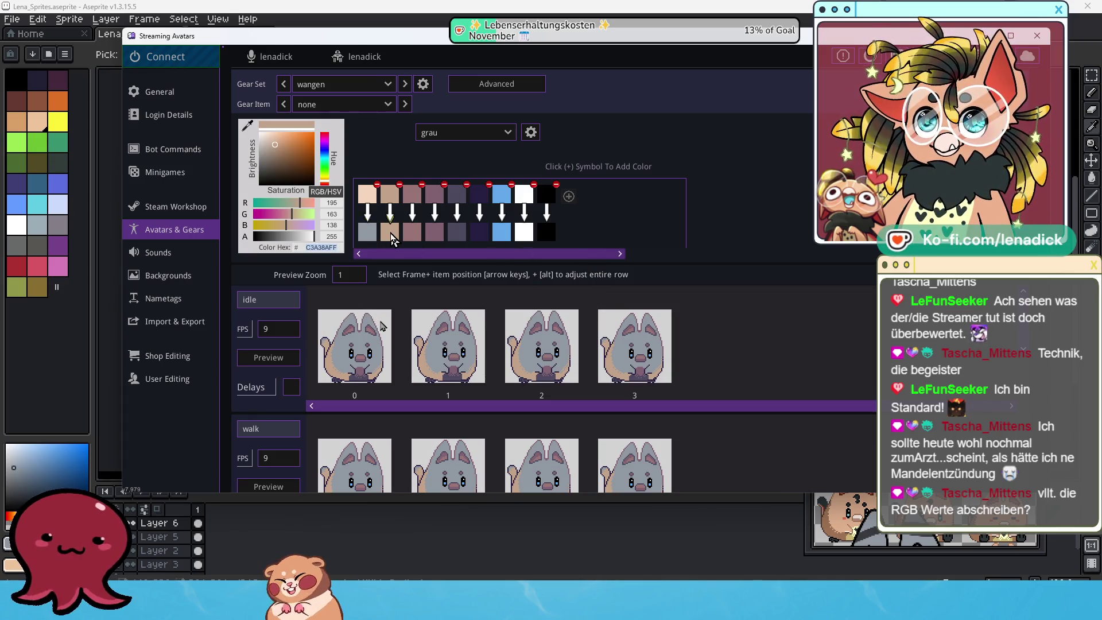
click(248, 125)
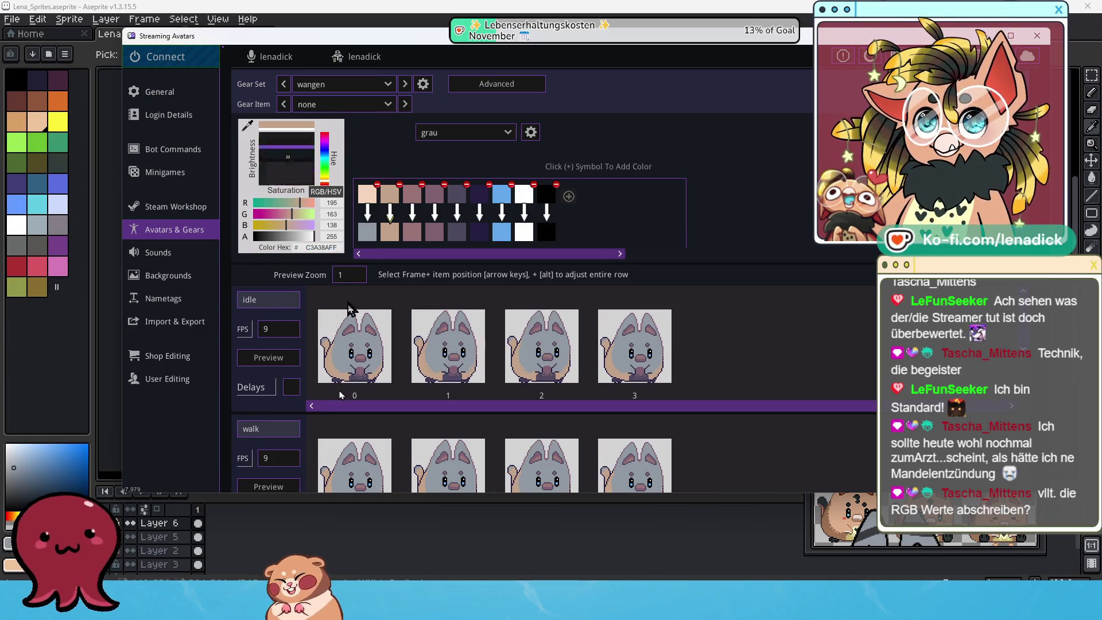
click(344, 358)
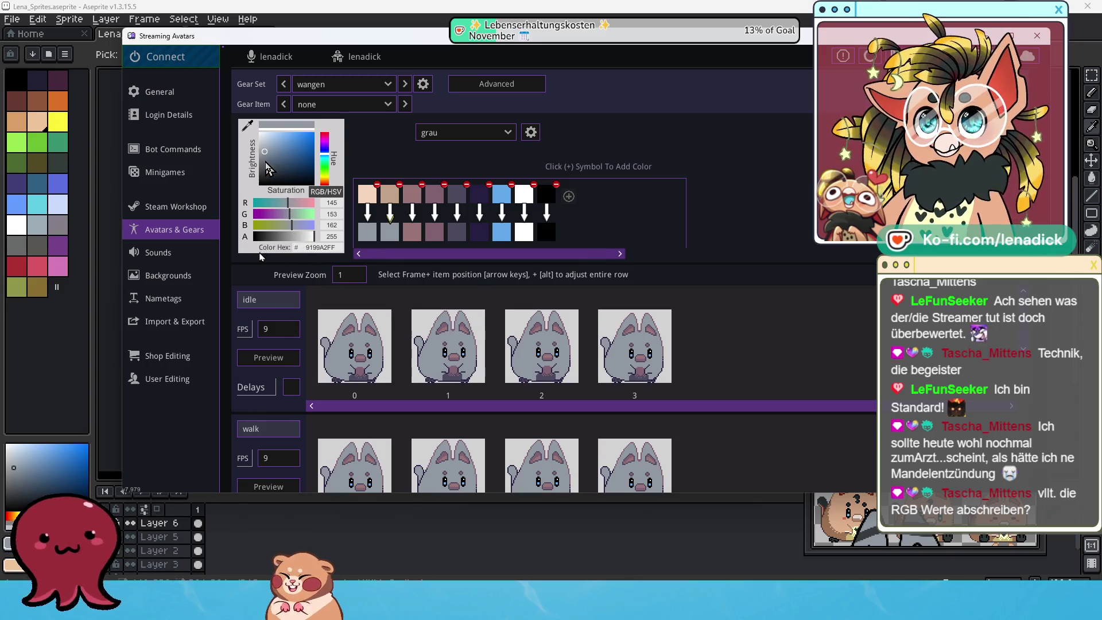
click(265, 162)
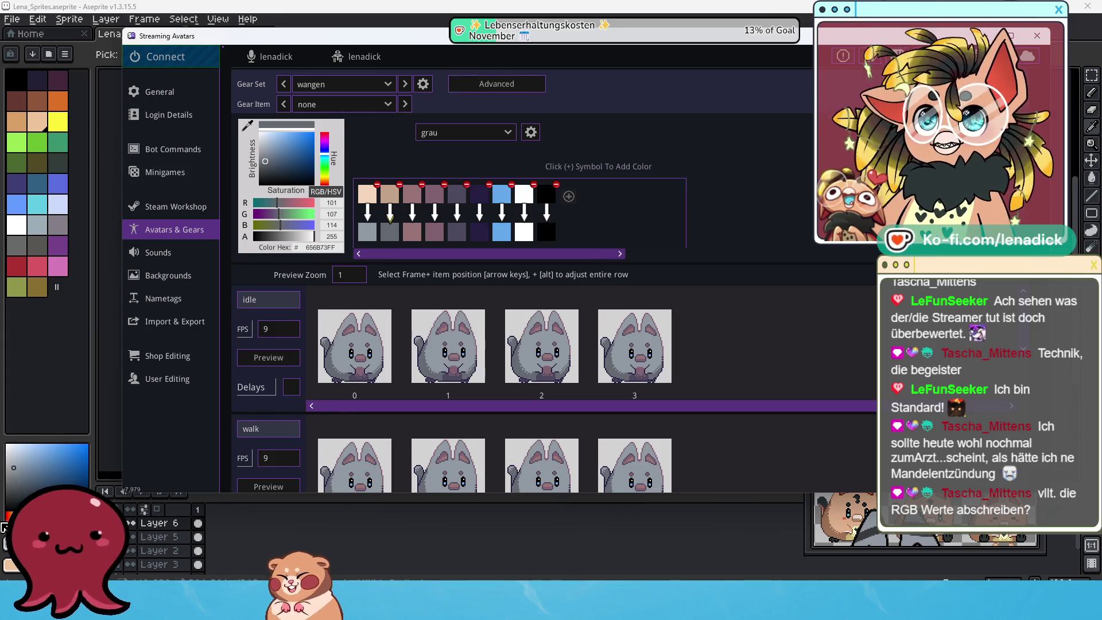
key(alt+Tab)
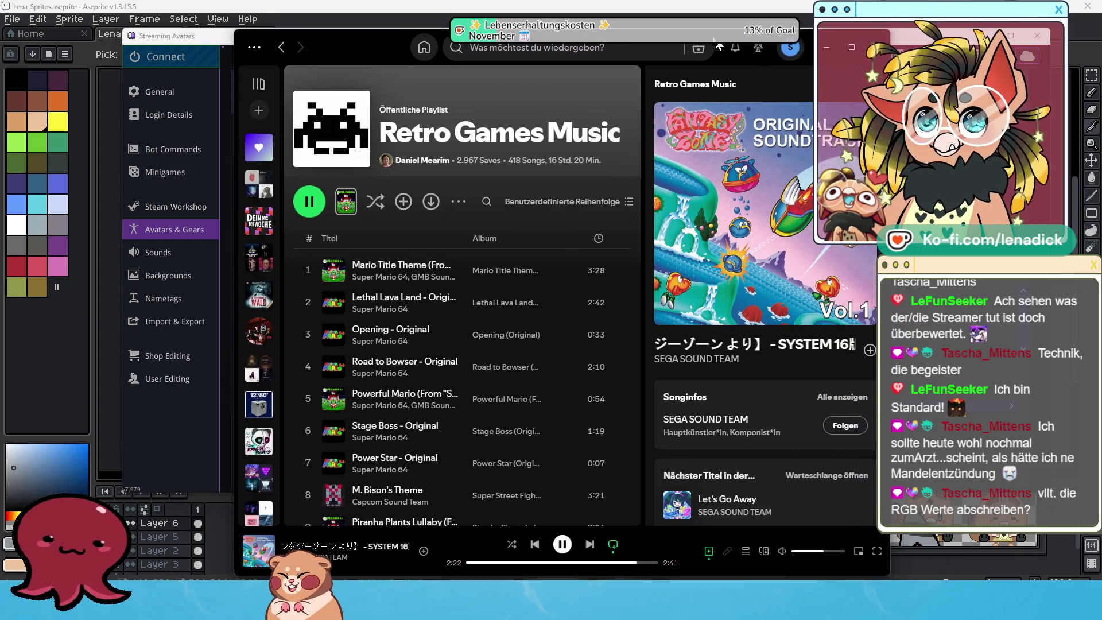
Step: Skip to the next track and scroll through the Retro Games Music playlist
drag(619, 49, 562, 28)
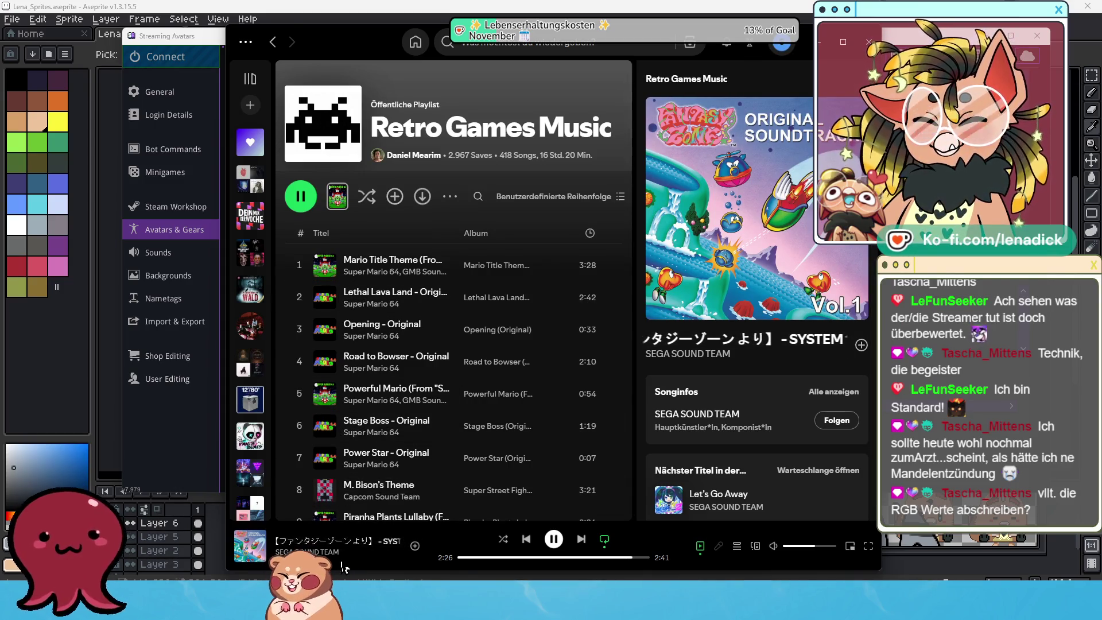
click(582, 540)
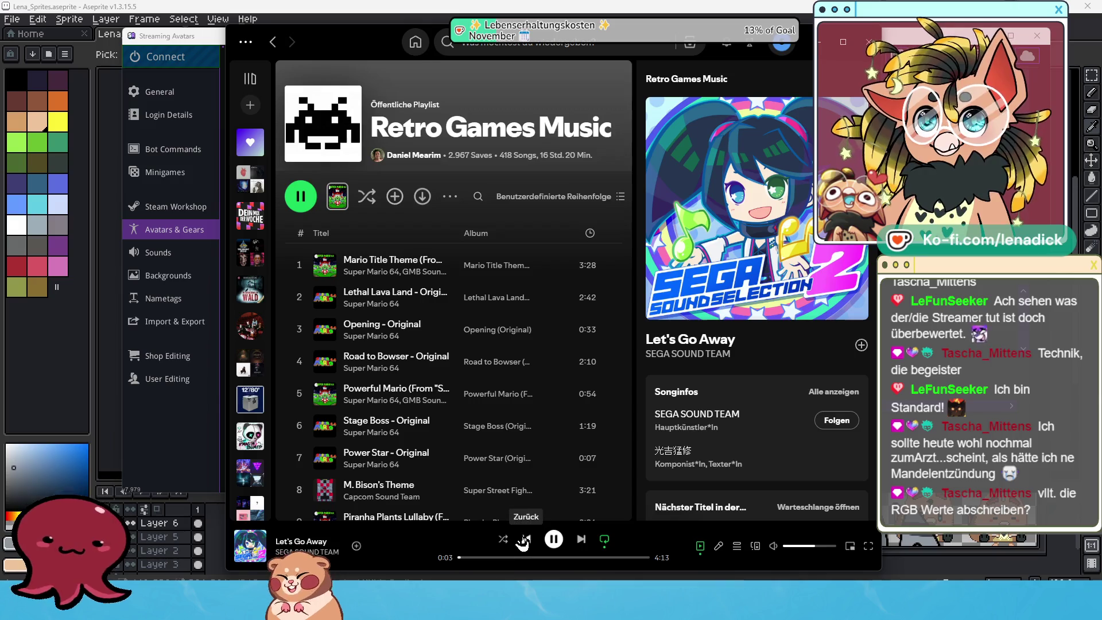
scroll(432, 364, down, 3)
scroll(425, 365, down, 2)
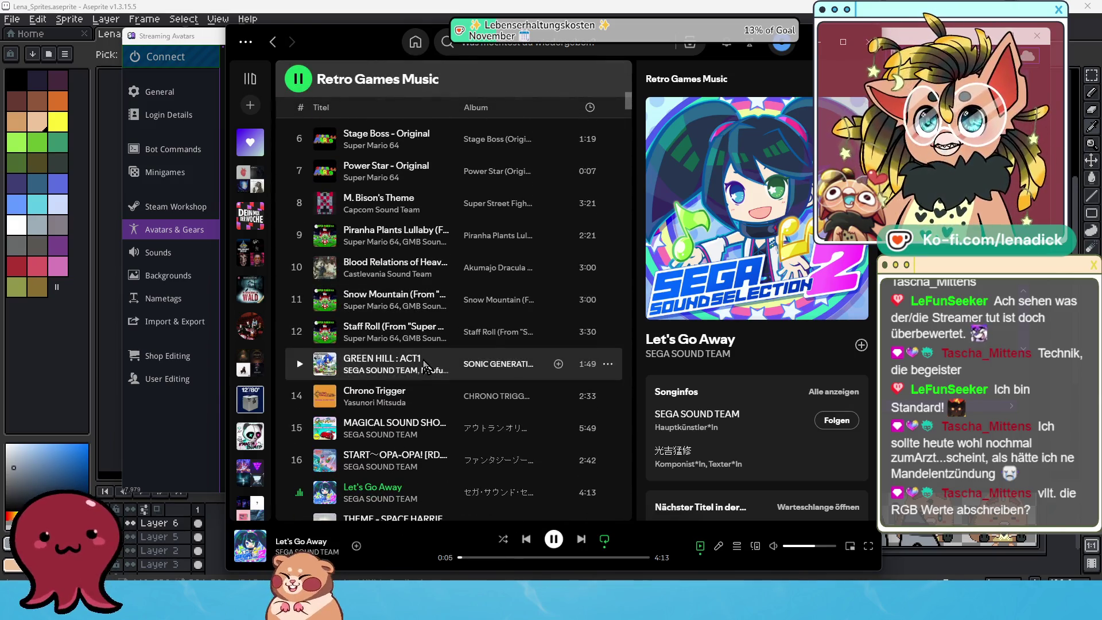
scroll(423, 362, down, 4)
scroll(421, 362, down, 3)
scroll(422, 361, down, 2)
scroll(421, 356, down, 2)
scroll(420, 346, down, 1)
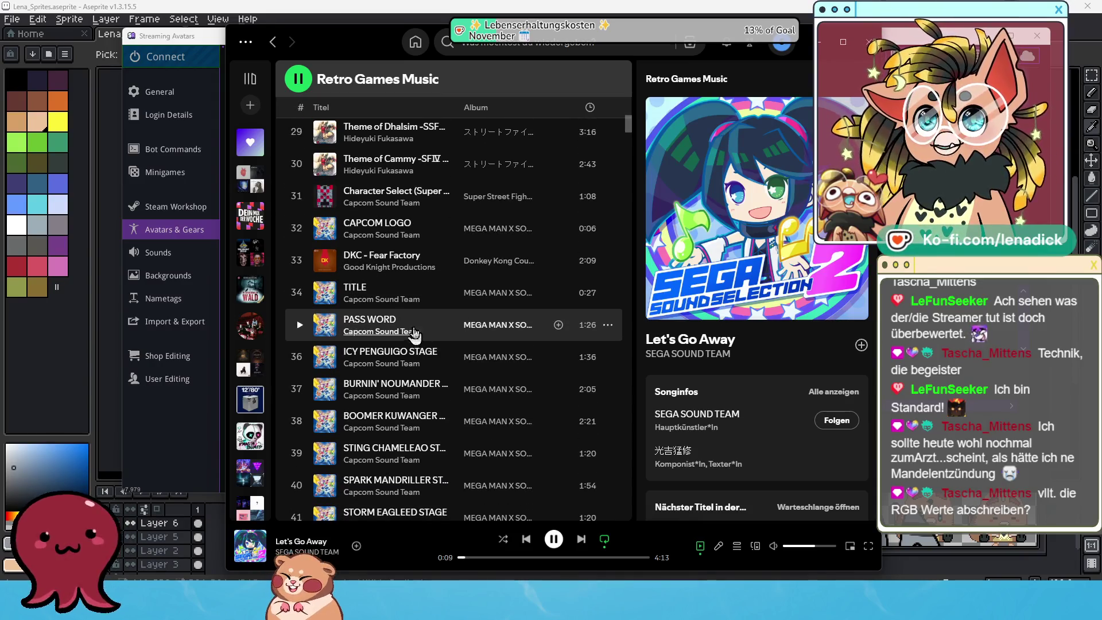
scroll(411, 310, down, 1)
scroll(436, 312, down, 1)
scroll(439, 312, down, 5)
scroll(445, 305, down, 4)
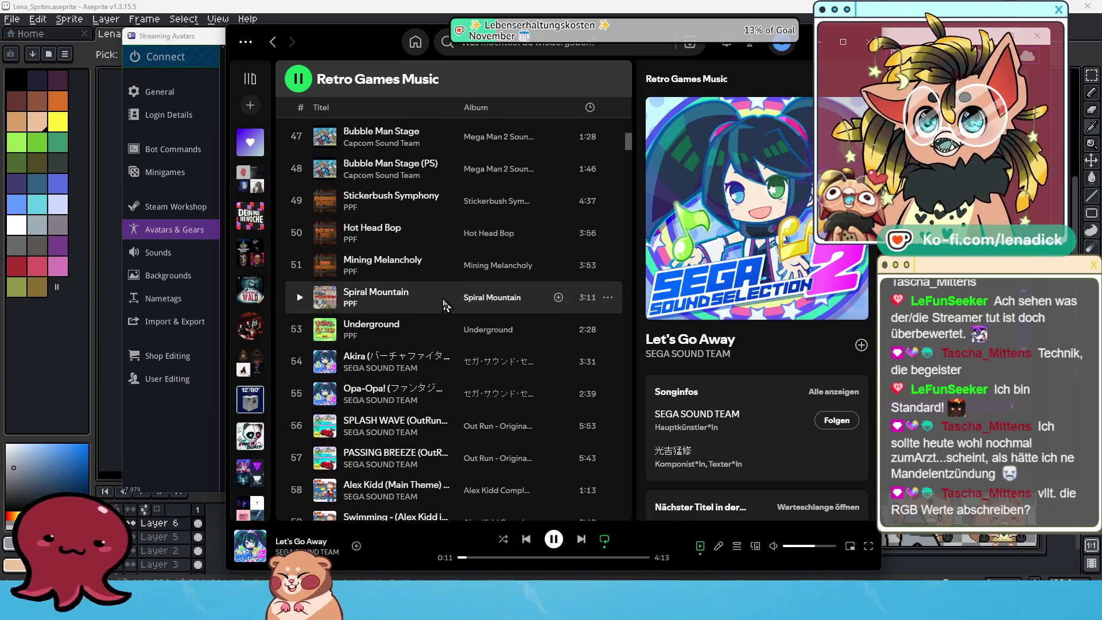
scroll(442, 302, down, 2)
scroll(442, 299, up, 5)
scroll(442, 289, up, 7)
scroll(442, 281, up, 8)
scroll(443, 280, up, 3)
Step: Search 'retro games nintendo', play the top result playlist, and hide Spotify
click(535, 46)
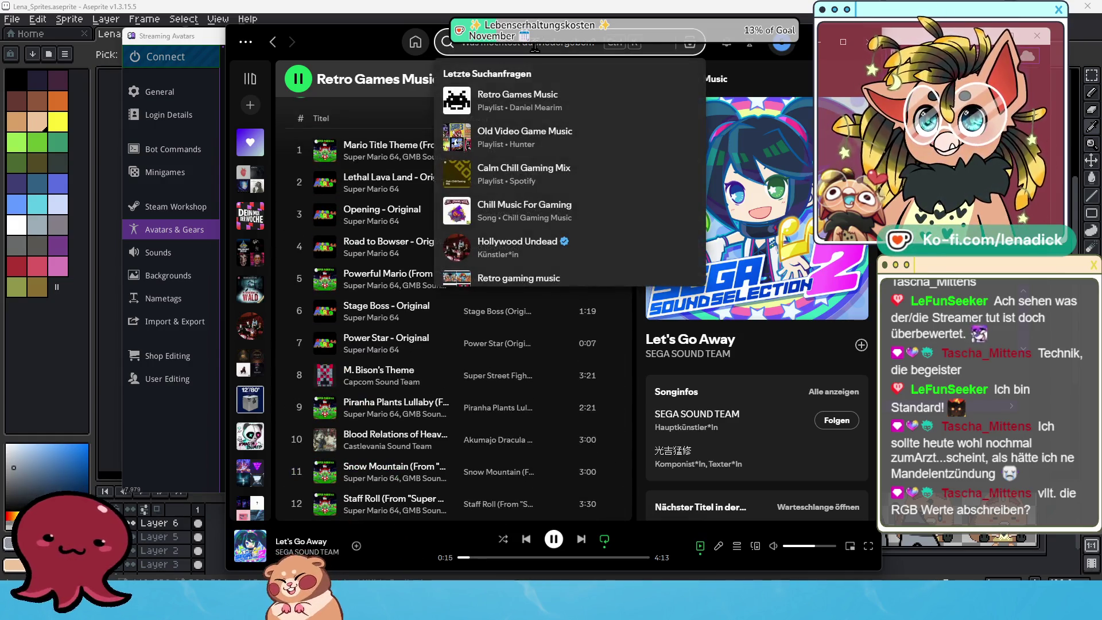
text(Yeti)
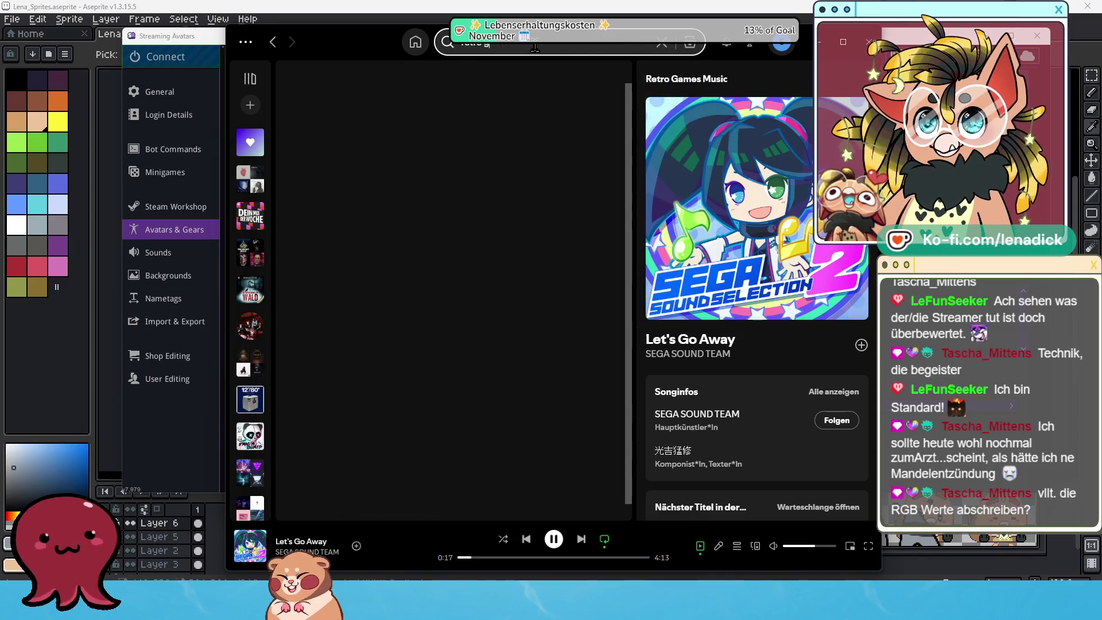
text(ames)
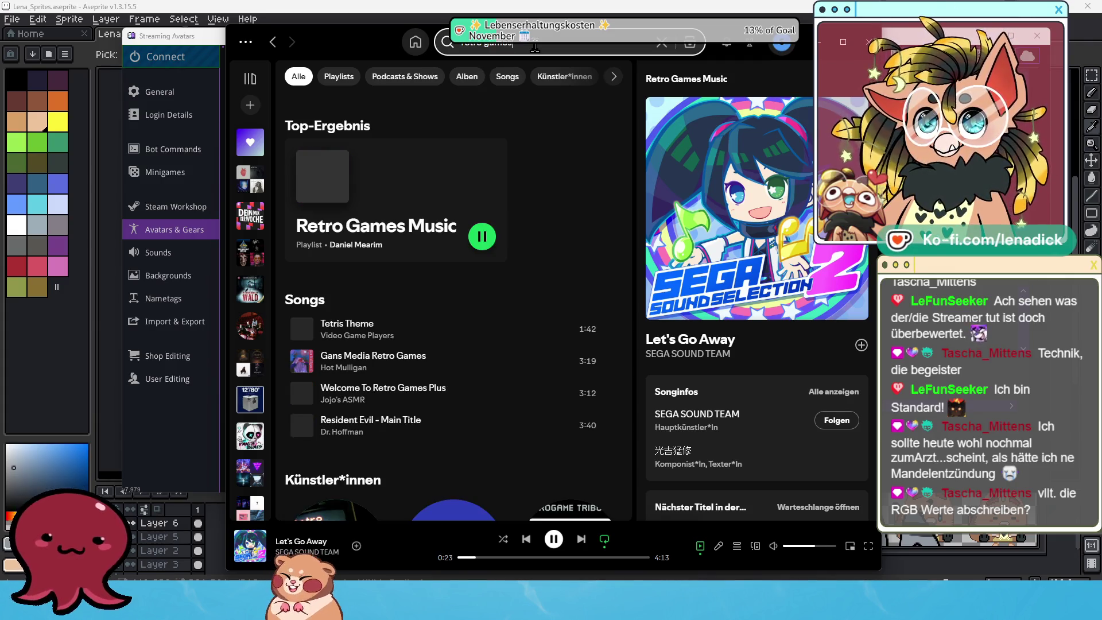
click(476, 242)
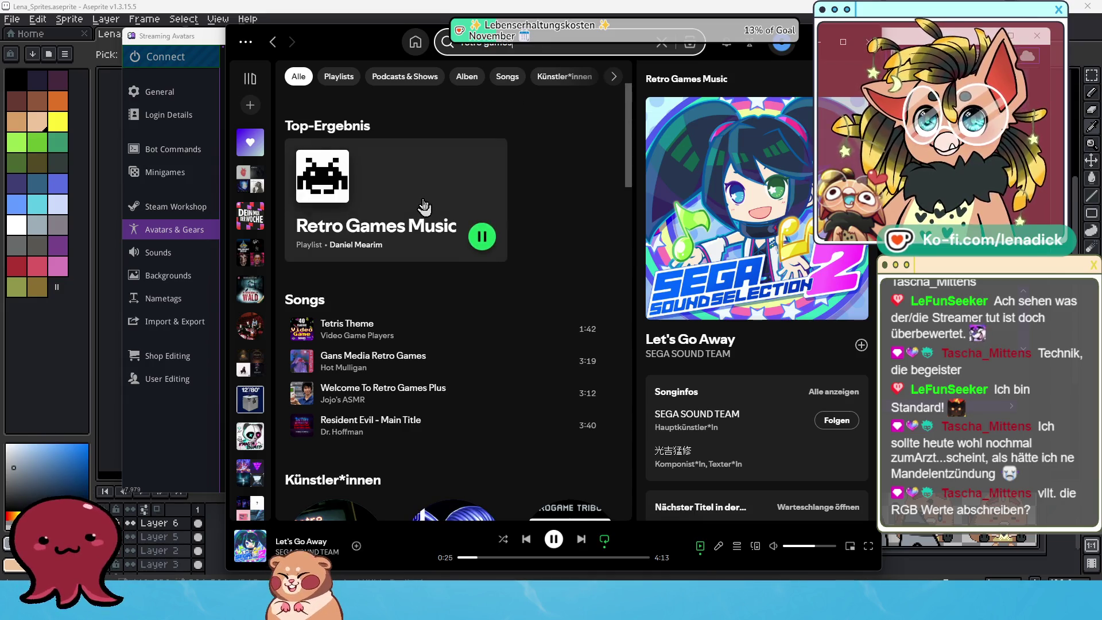
scroll(403, 253, down, 1)
scroll(405, 253, down, 3)
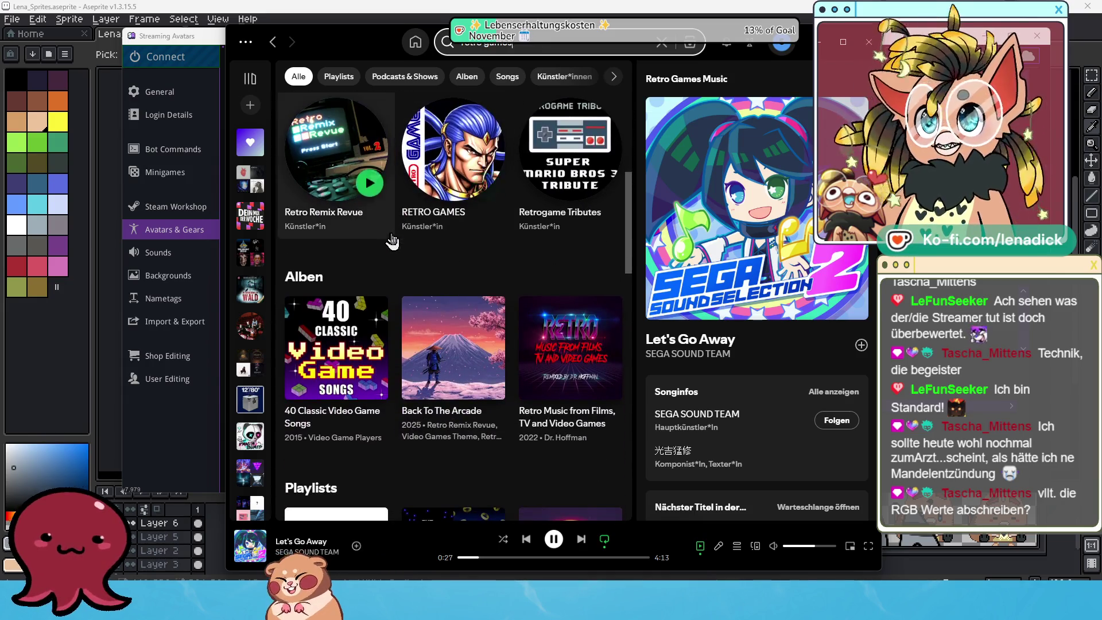
scroll(421, 253, up, 7)
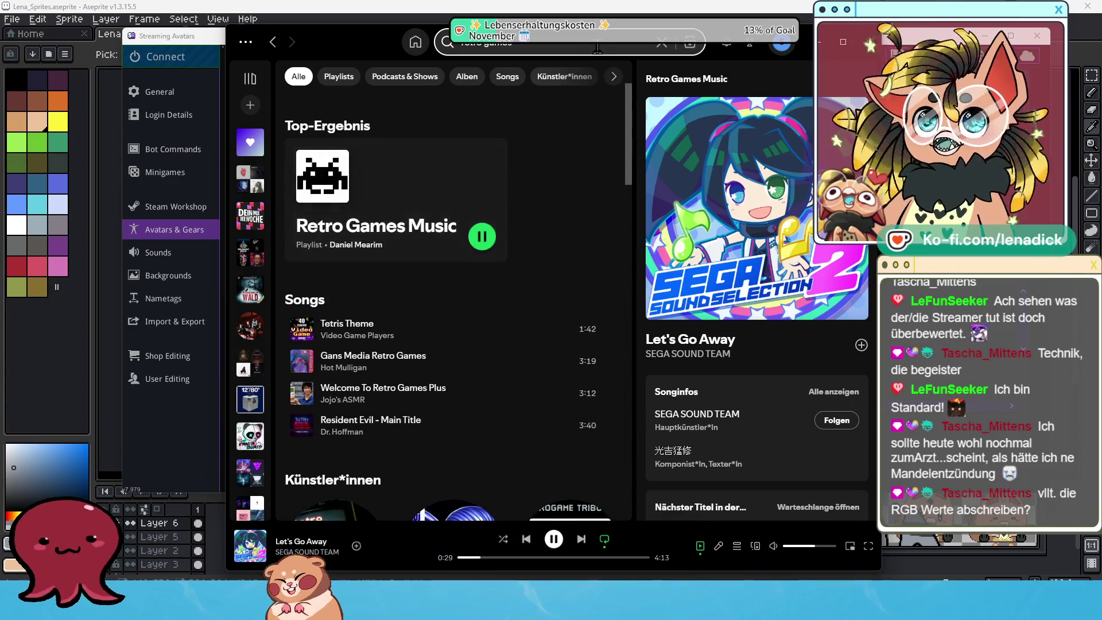
text(nmutendo)
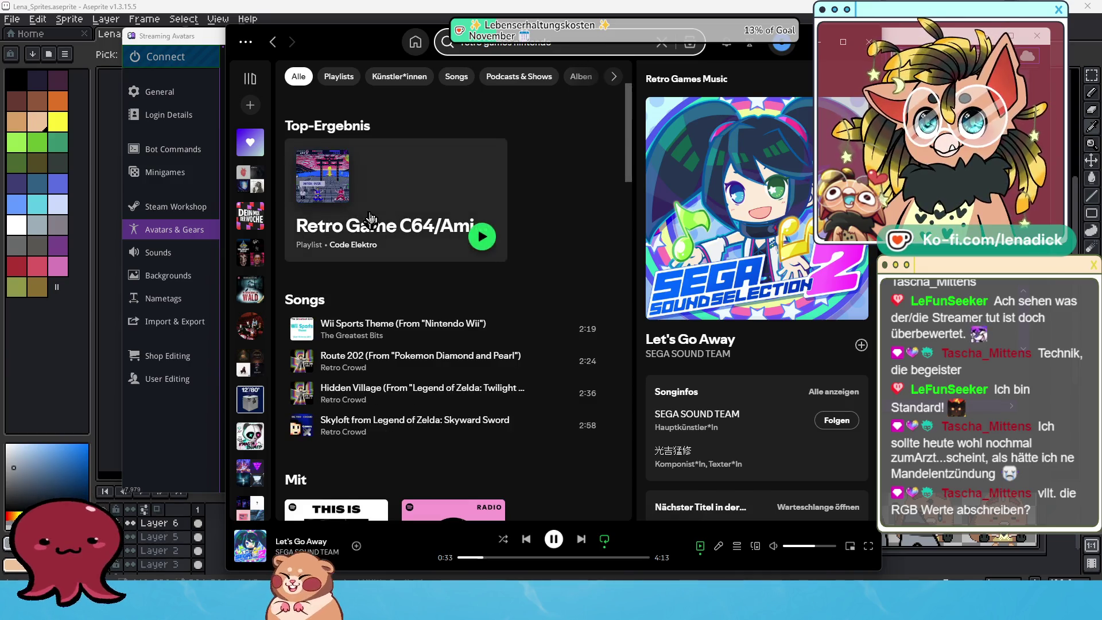
click(483, 238)
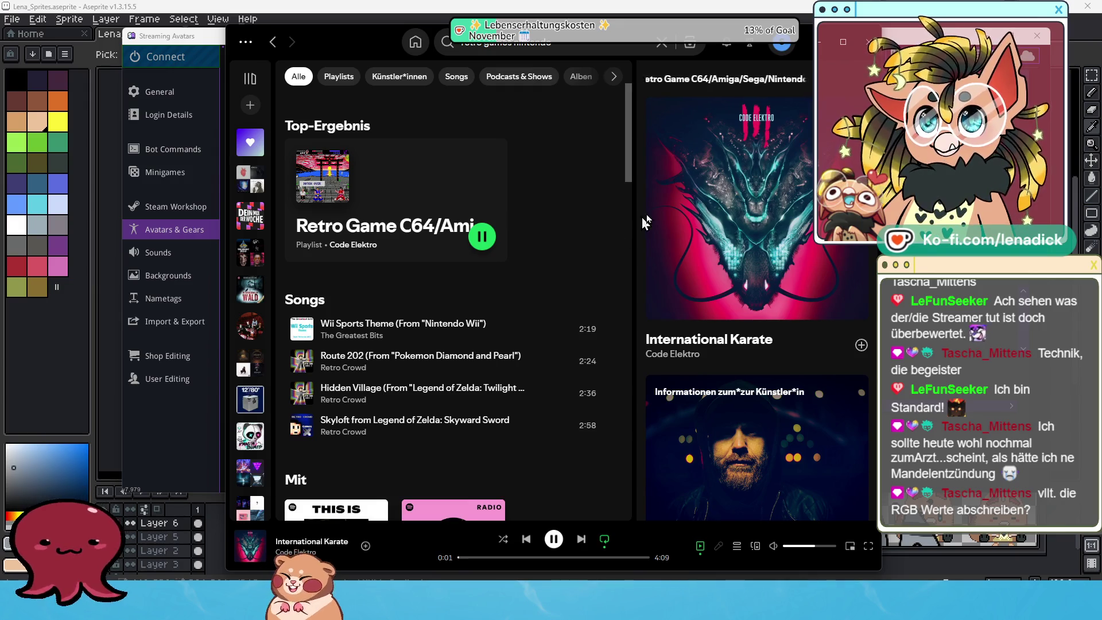
key(alt+Tab)
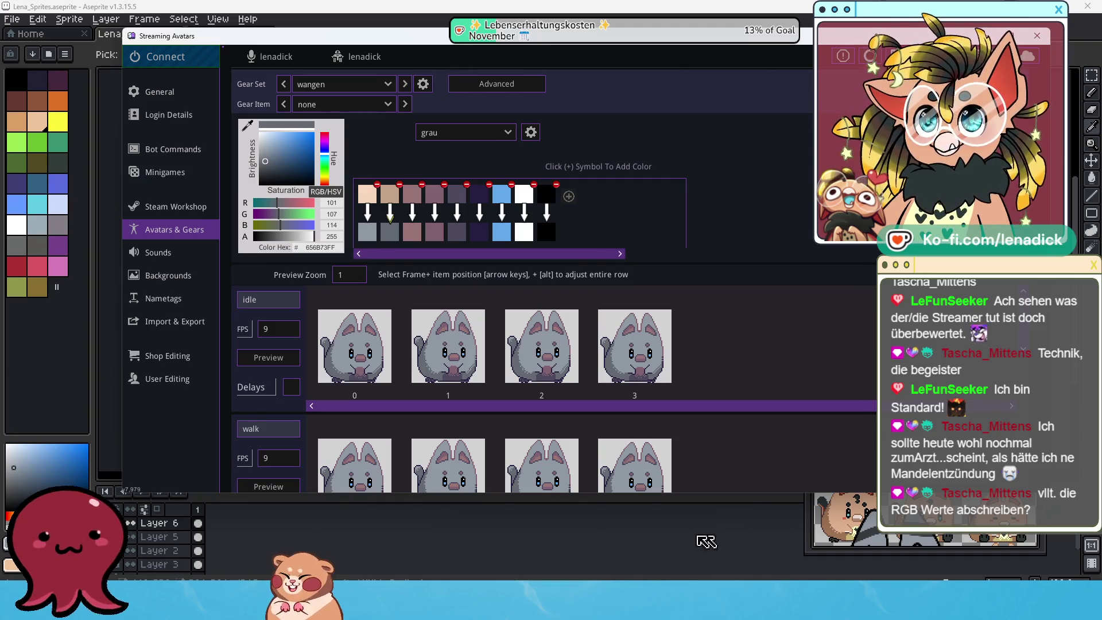
Step: In Aseprite, eyedrop the cat's pink nose and read its hex code fdcee6
click(647, 536)
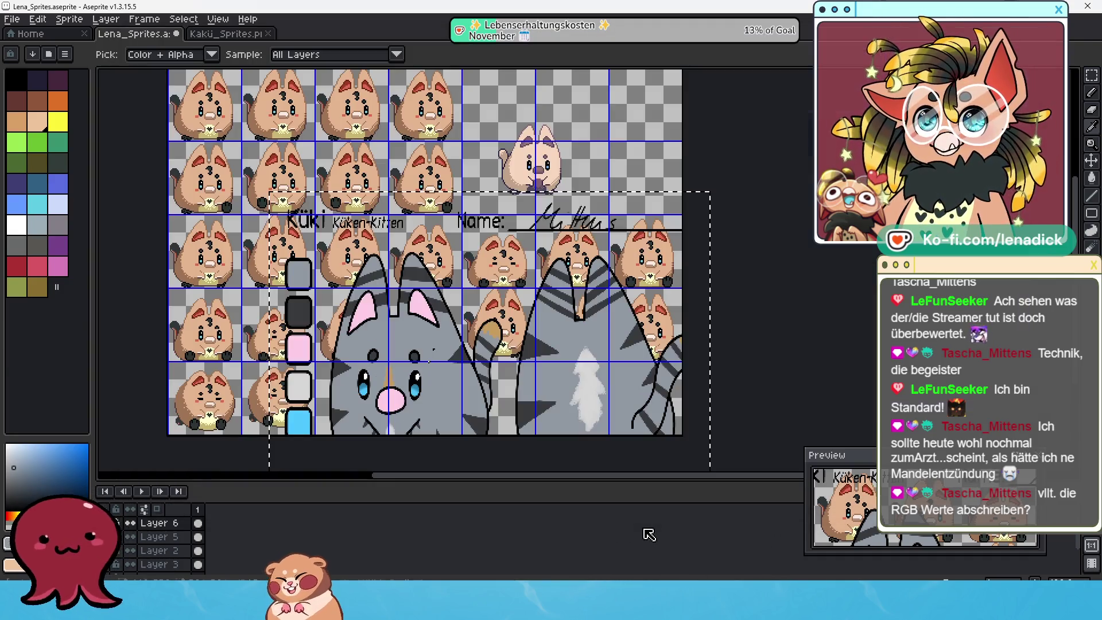
click(396, 394)
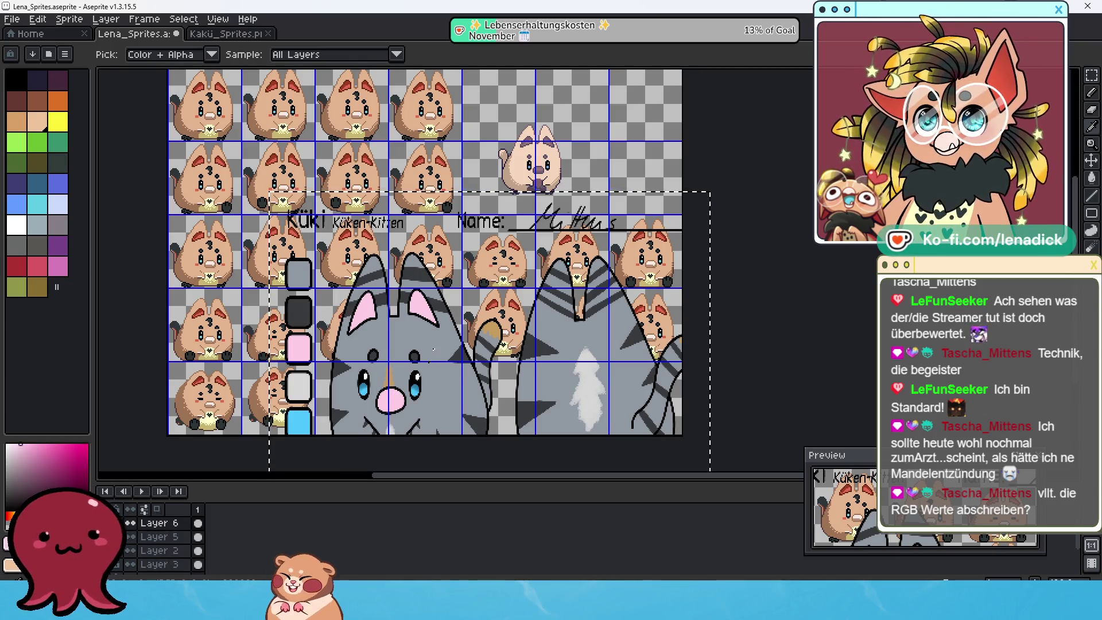
click(14, 543)
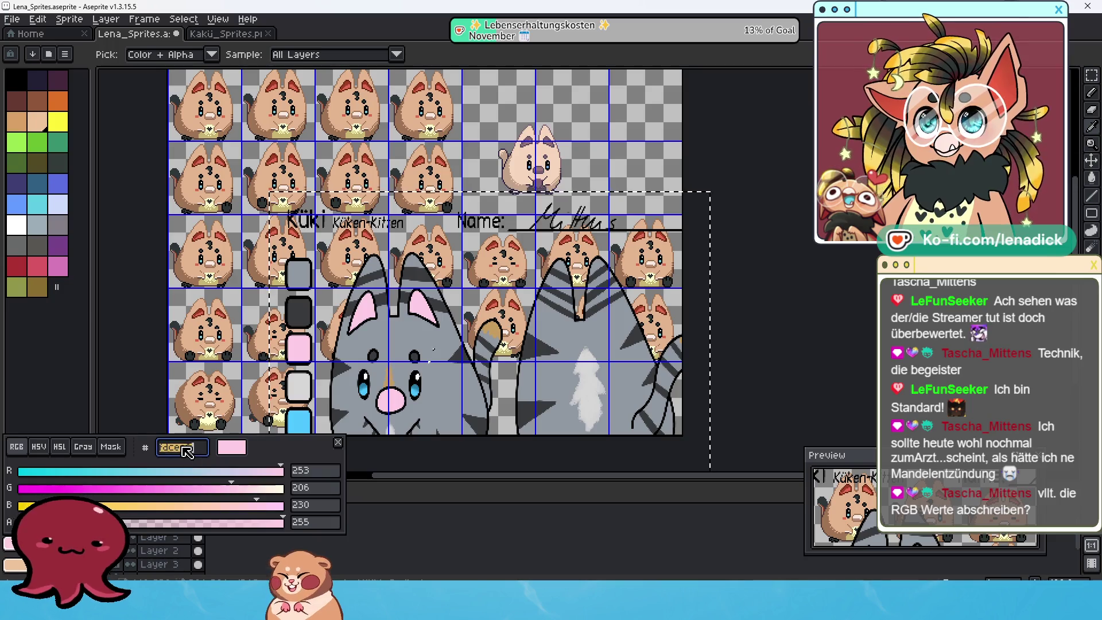
double_click(190, 447)
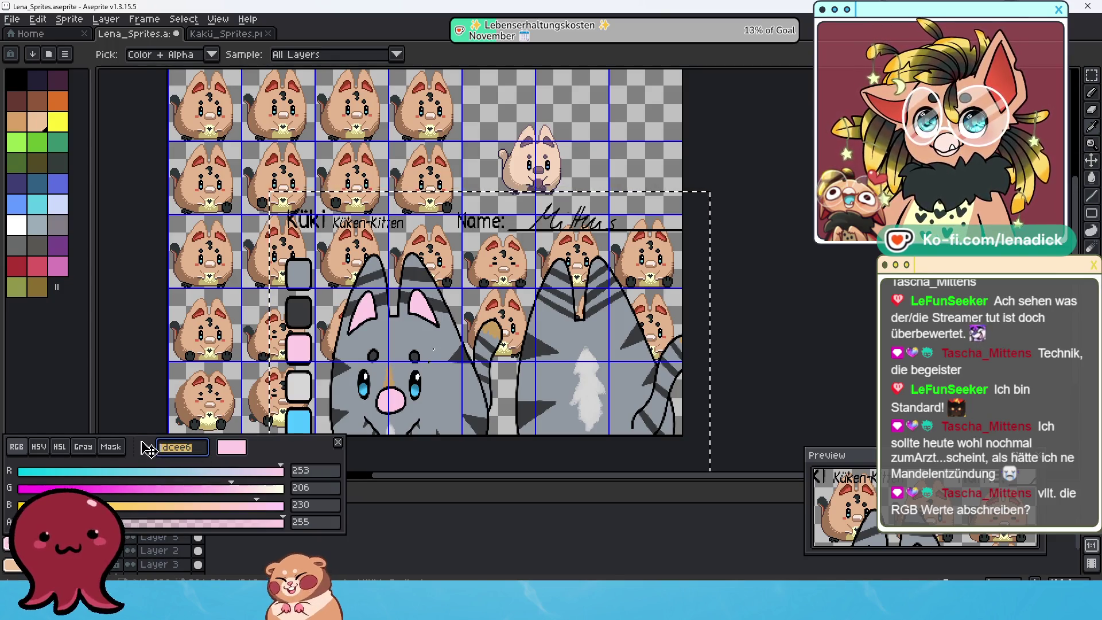
key(Escape)
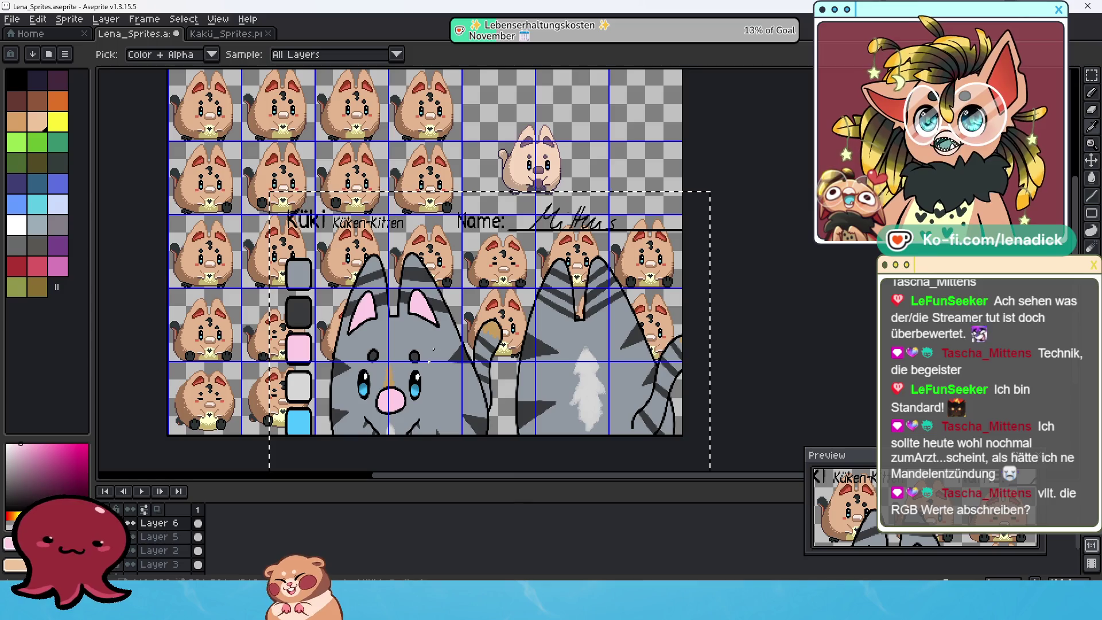
Step: Switch back to the Streaming Avatars window from the taskbar
mouse_move(450, 609)
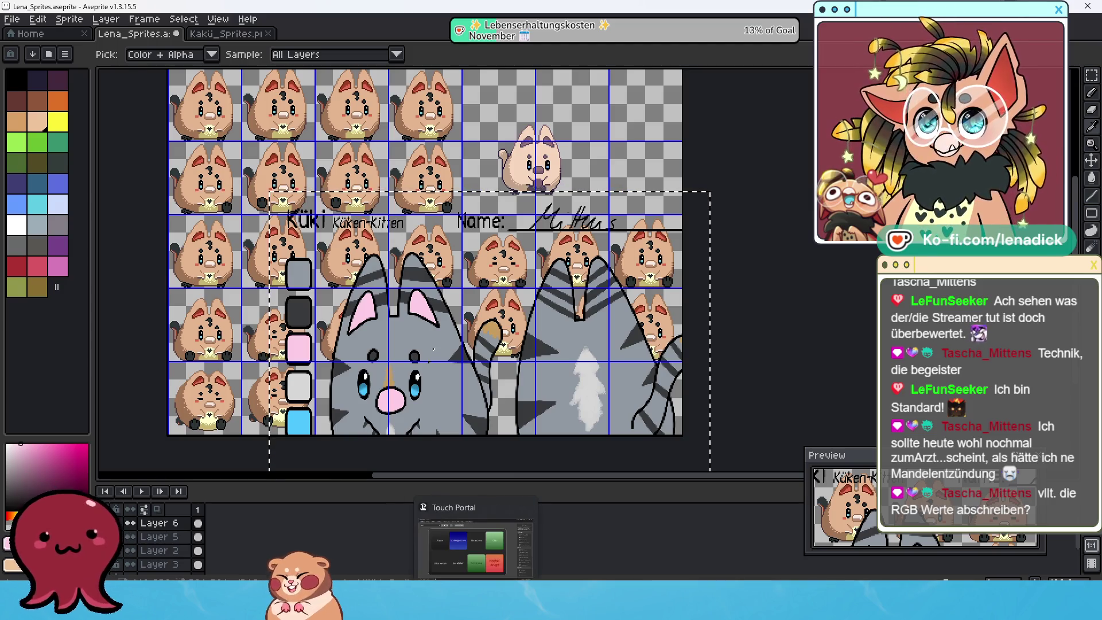
mouse_move(501, 608)
mouse_move(551, 608)
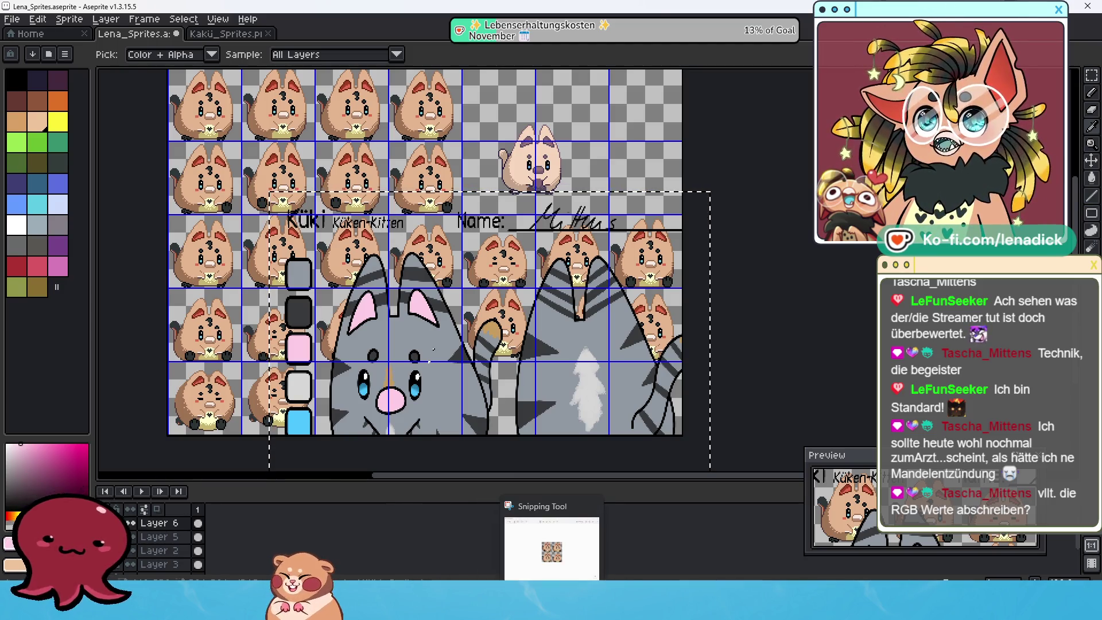
click(551, 546)
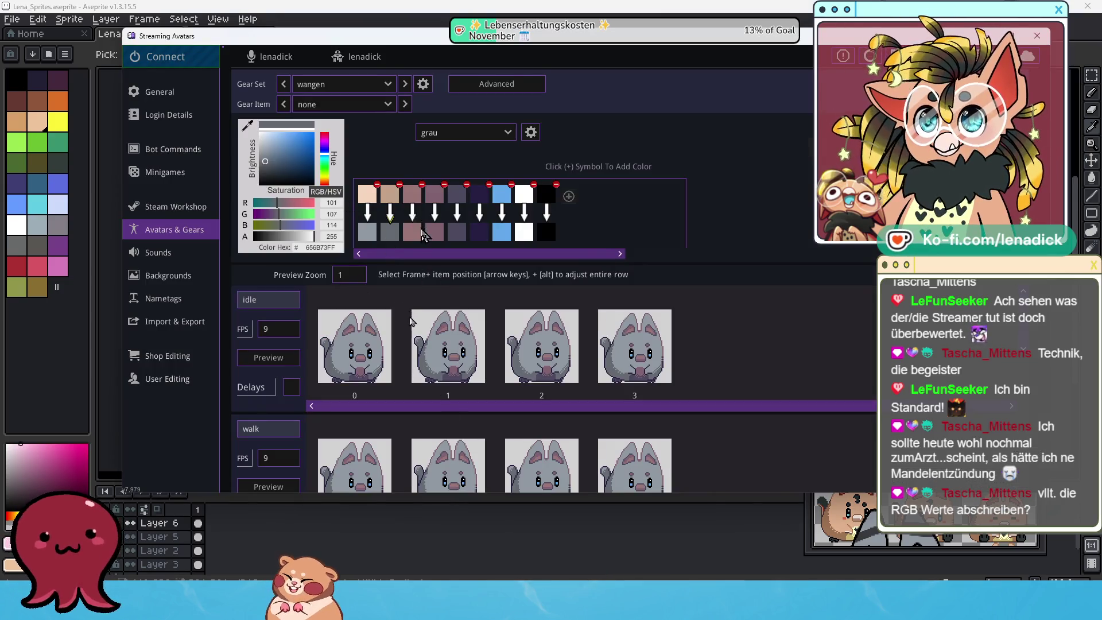
Step: Set the third replacement swatch of the grau palette to hex fdcee6
click(413, 233)
click(316, 247)
text(fdcee6)
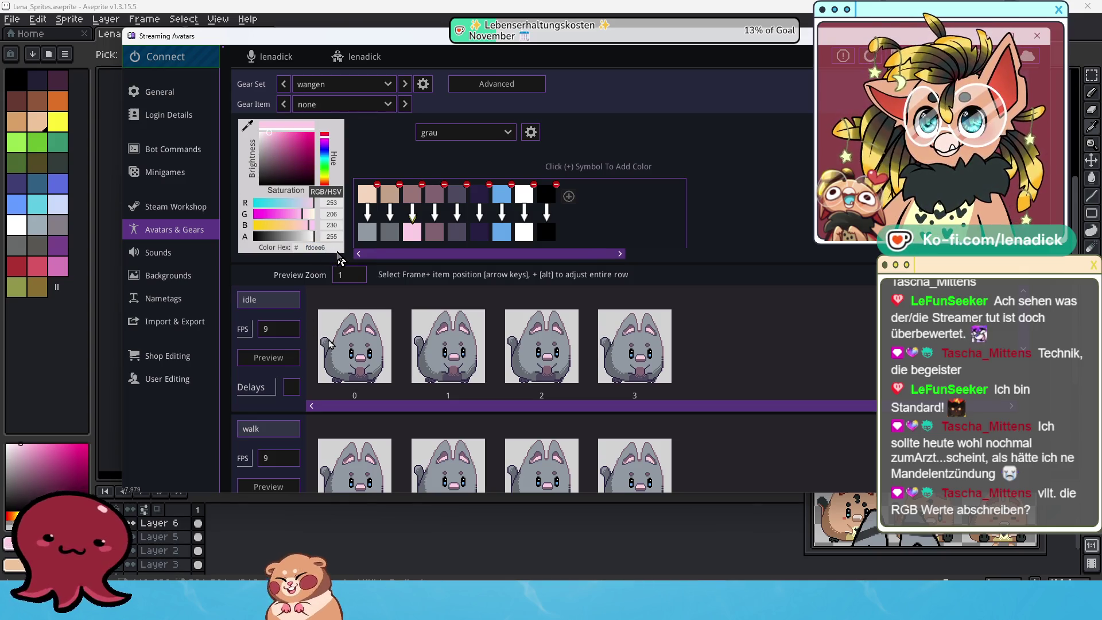
Step: Set the fourth replacement swatch to fdcee6, then darken it to a mauve
click(436, 232)
double_click(335, 247)
text(fdcee6)
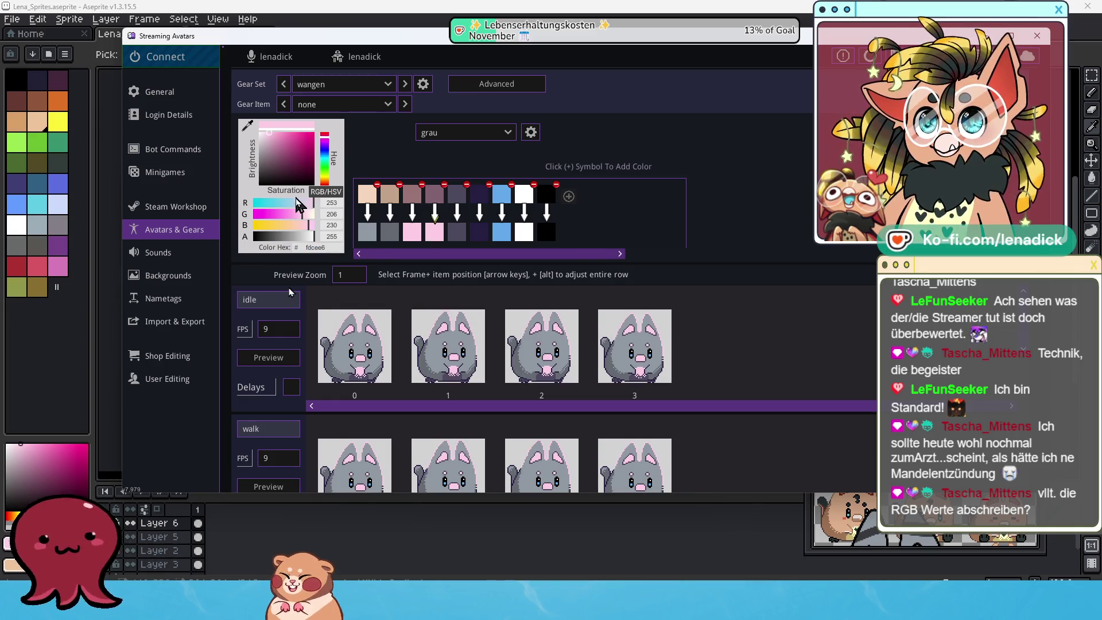
drag(270, 140, 276, 147)
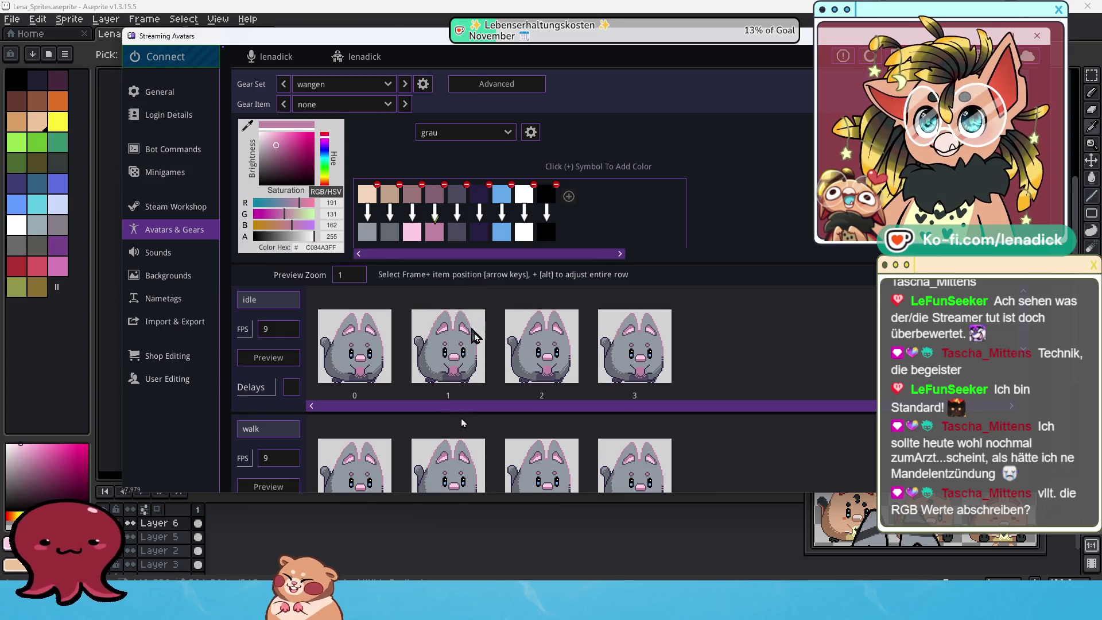
Step: Return to the Lena_Sprites sheet, raise the preview panel slightly and sample the tan colour
mouse_move(526, 606)
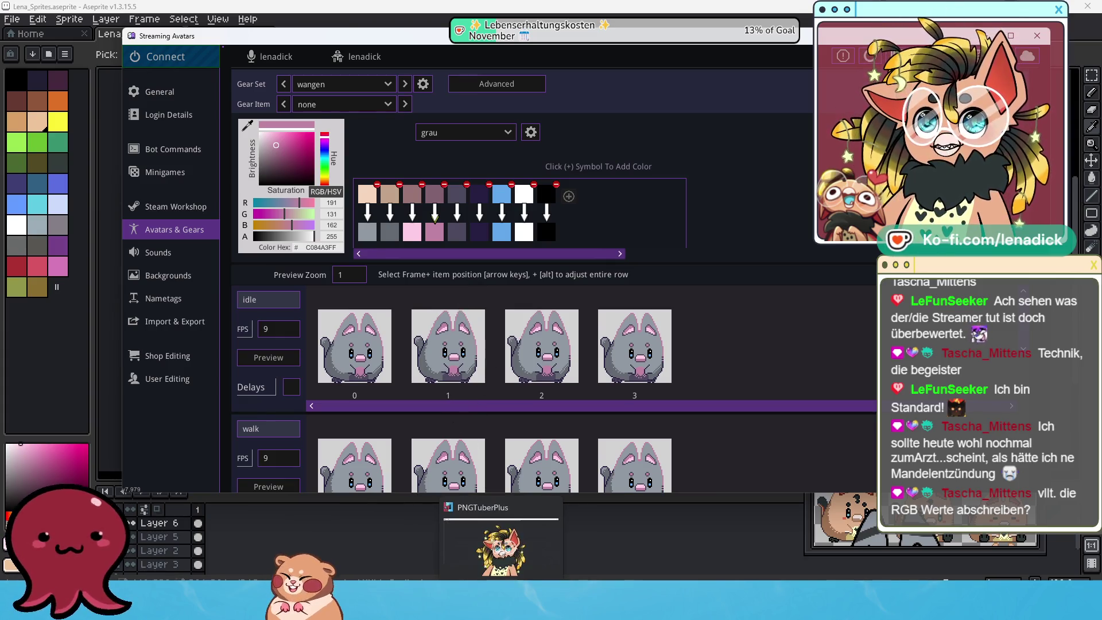
click(526, 542)
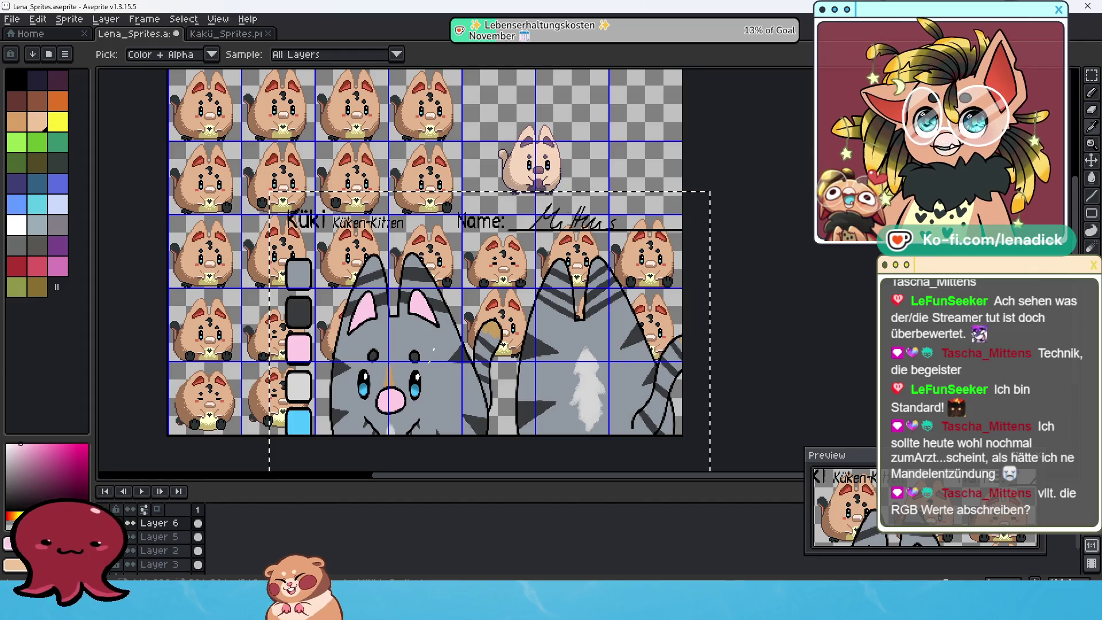
scroll(523, 372, down, 1)
scroll(507, 408, up, 1)
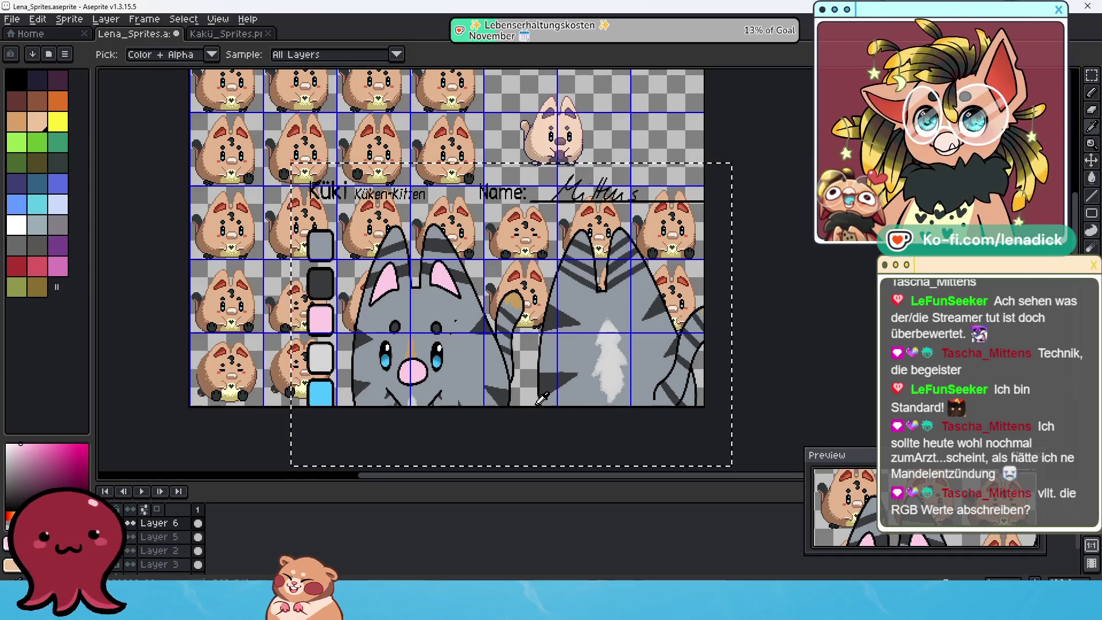
scroll(534, 370, up, 1)
scroll(534, 367, down, 1)
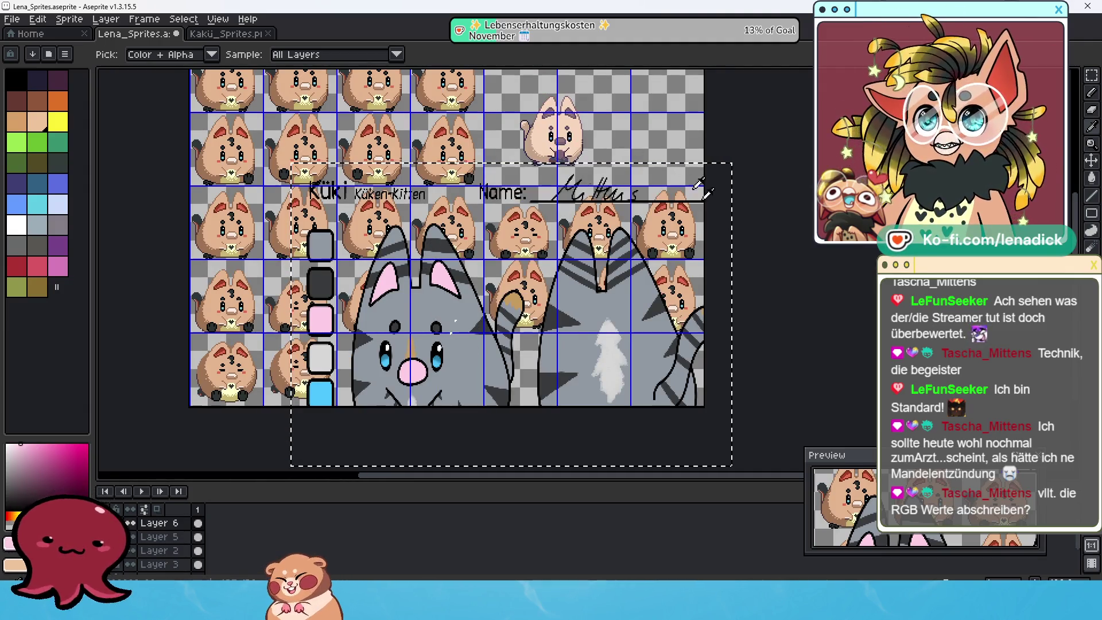
drag(872, 462, 872, 436)
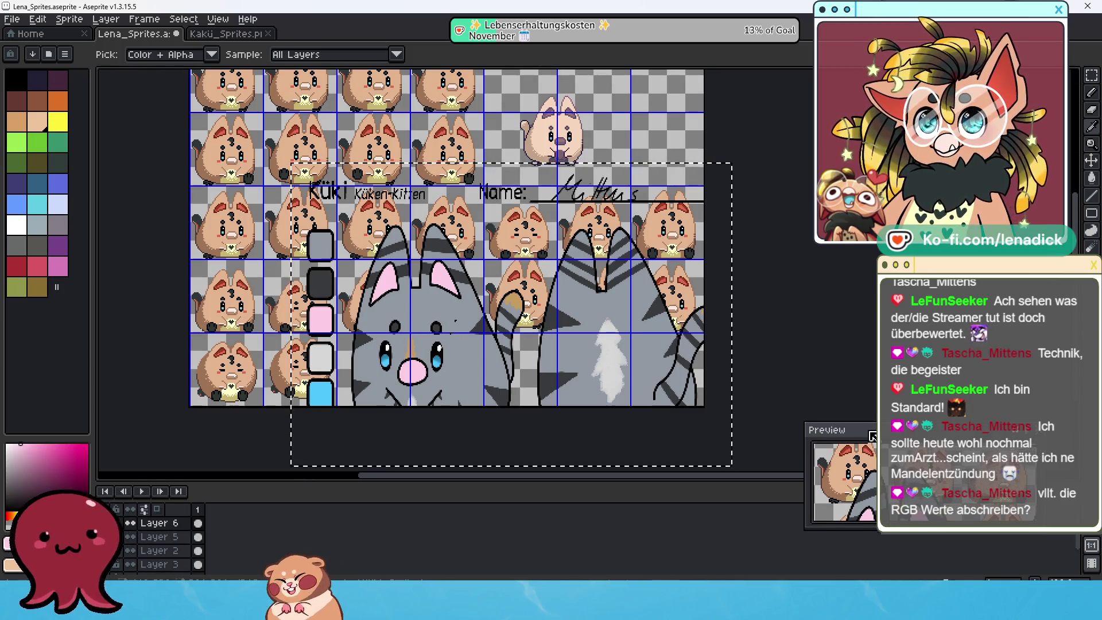
click(538, 289)
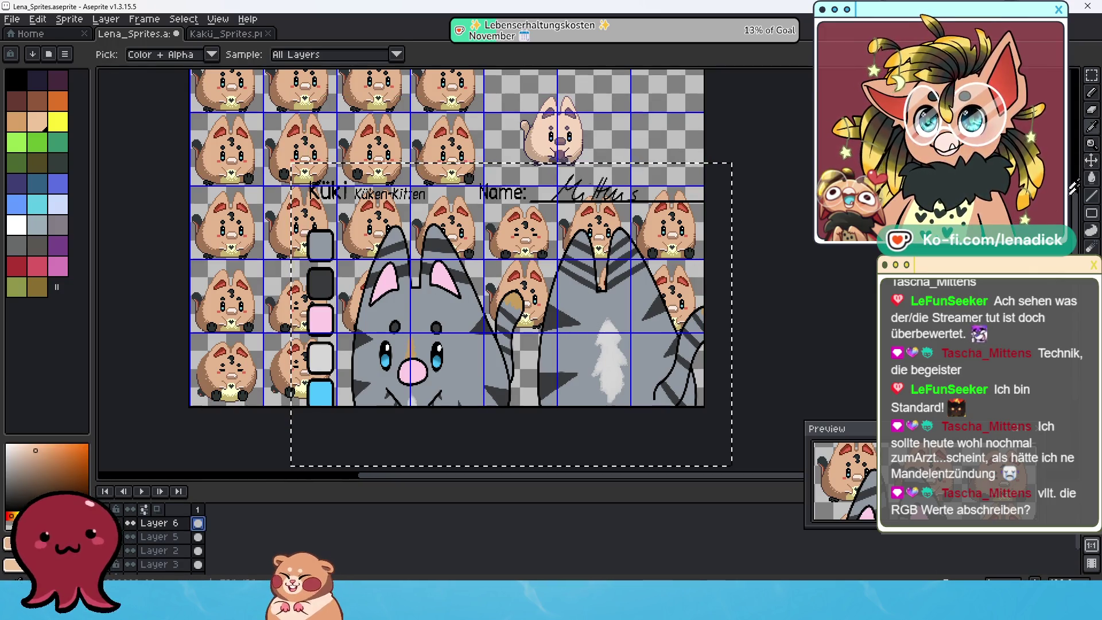
Step: Undo the cat reference paste, paste it again and scale it from 1920x1080 to 384x312
click(1091, 160)
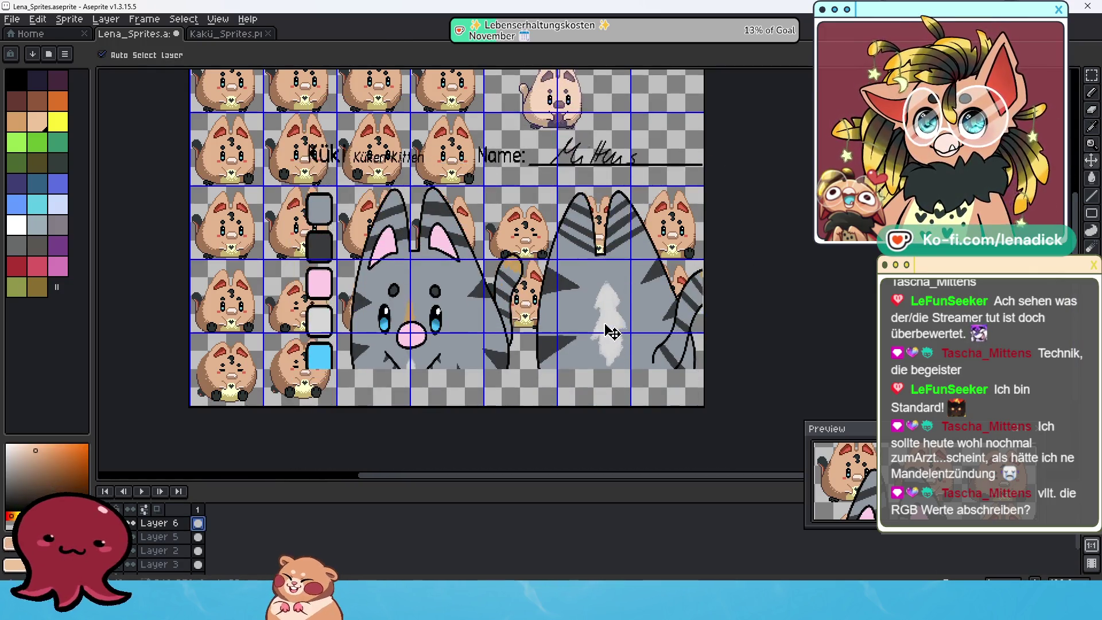
key(ctrl+z)
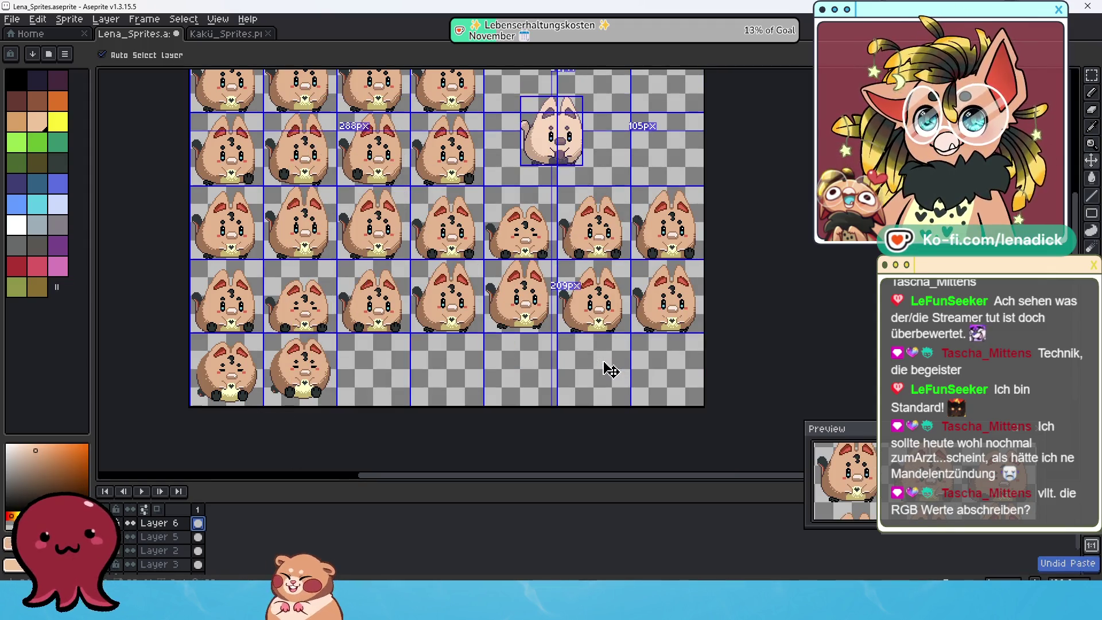
key(ctrl+v)
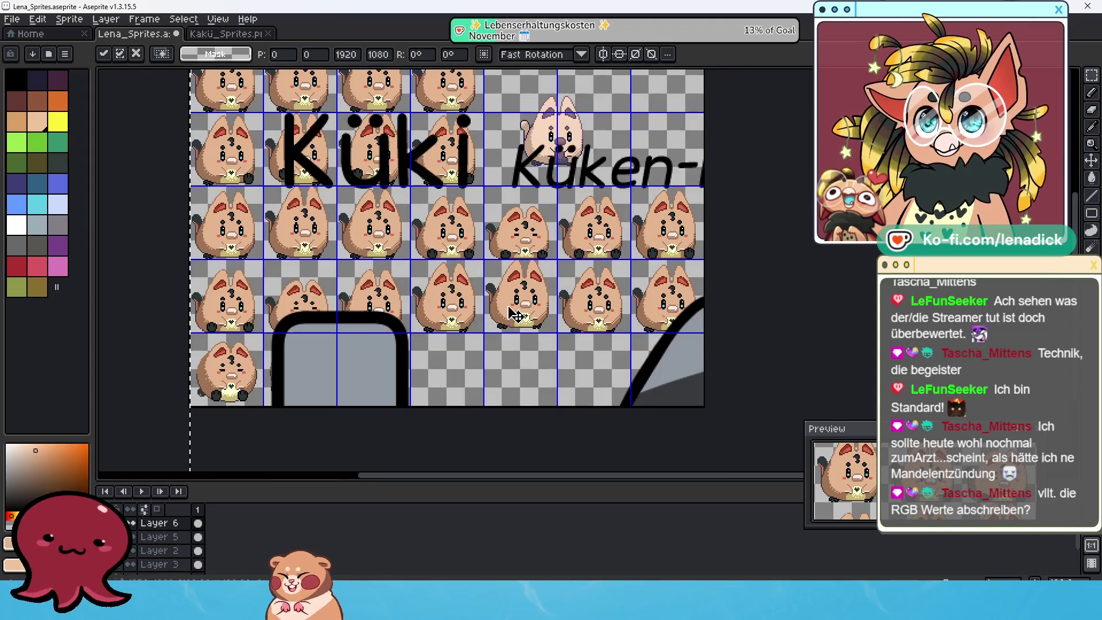
scroll(539, 350, down, 4)
scroll(540, 350, down, 2)
mouse_move(617, 387)
mouse_down()
mouse_move(504, 335)
mouse_move(517, 339)
mouse_up()
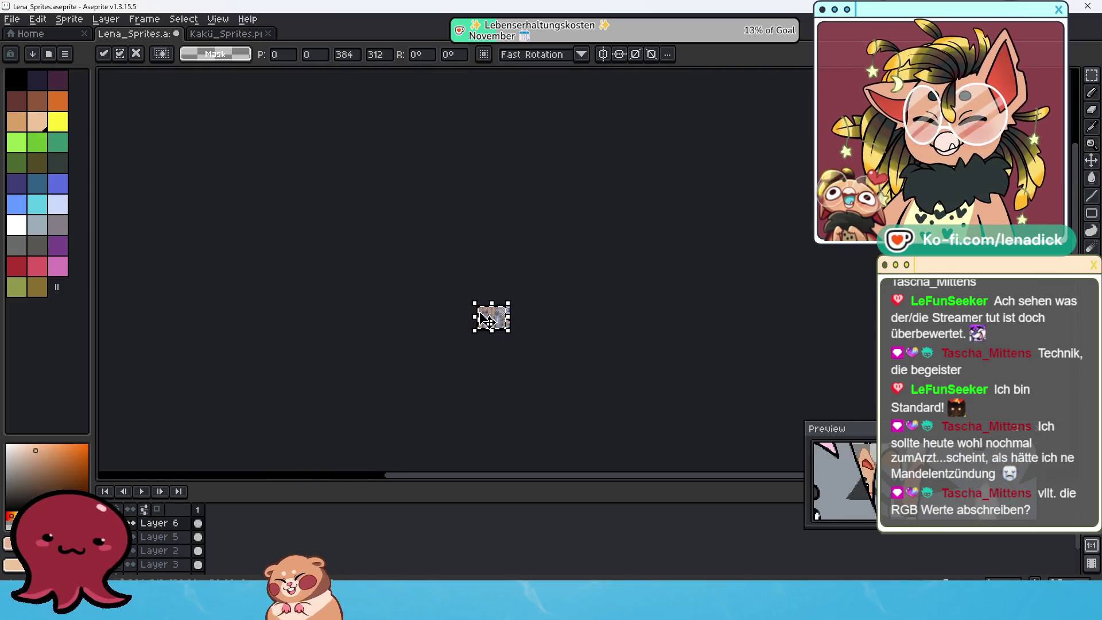
scroll(533, 336, up, 3)
scroll(534, 333, up, 3)
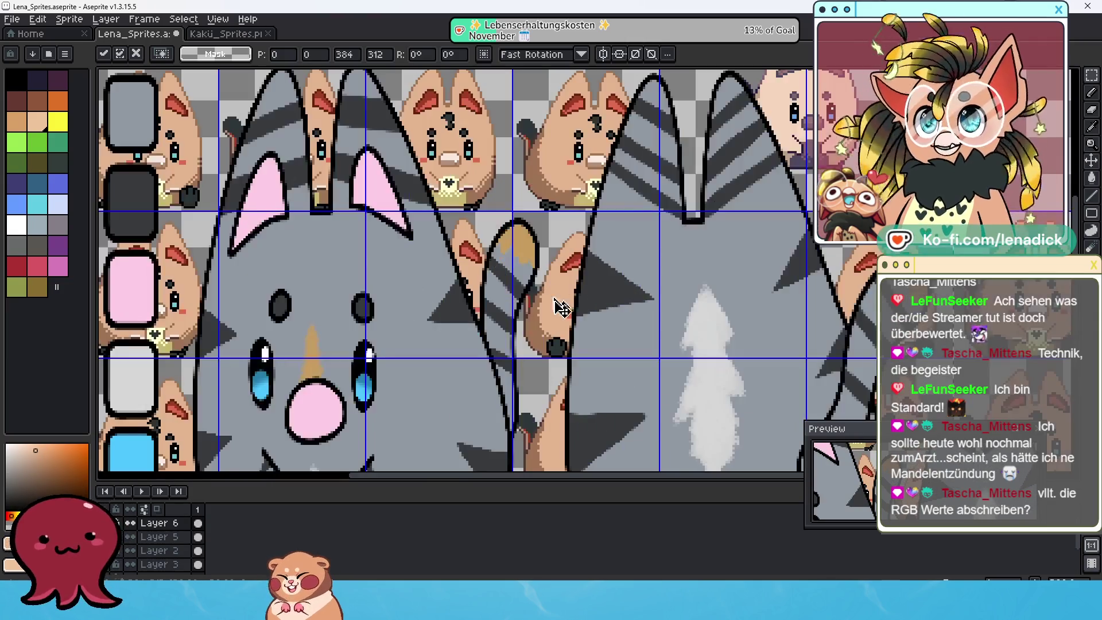
scroll(554, 288, down, 1)
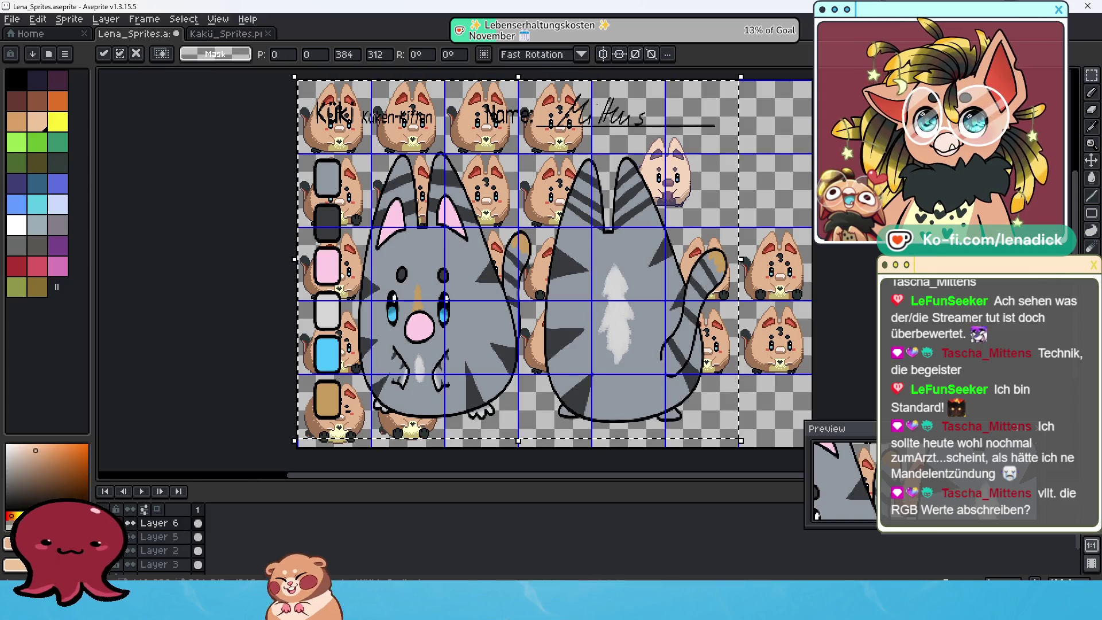
Step: Bring the Streaming Avatars window back to the front
mouse_move(526, 608)
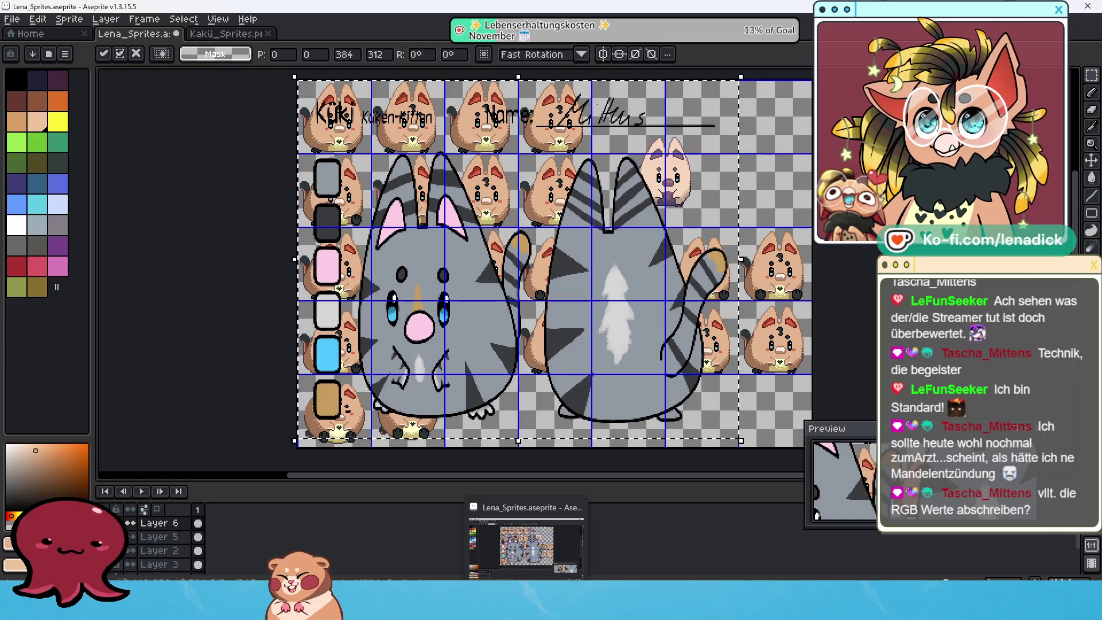
mouse_move(576, 608)
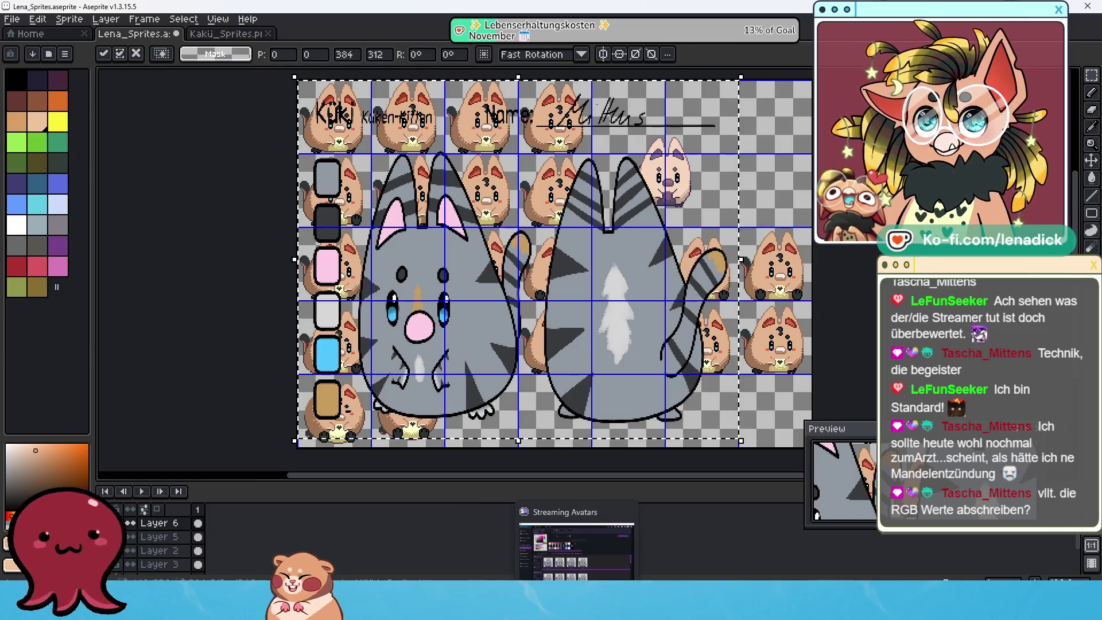
click(577, 551)
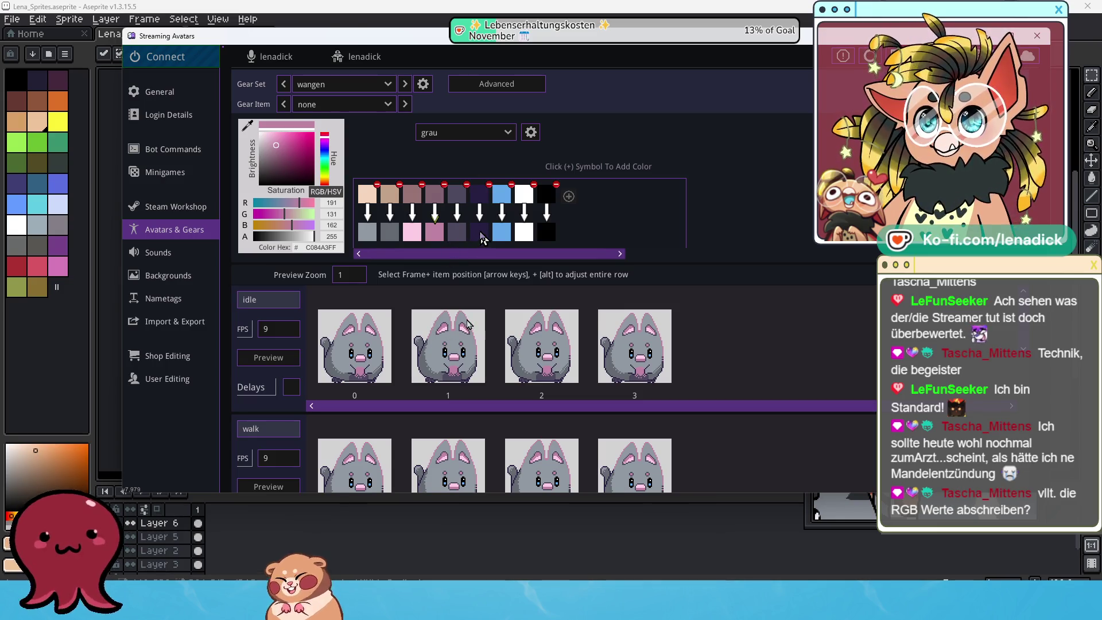
Step: Scroll through the grey kakü cat's animation rows and open the grau palette's gear options
scroll(484, 367, down, 1)
scroll(484, 367, down, 1)
scroll(484, 367, down, 1)
scroll(484, 367, down, 1)
scroll(488, 384, down, 2)
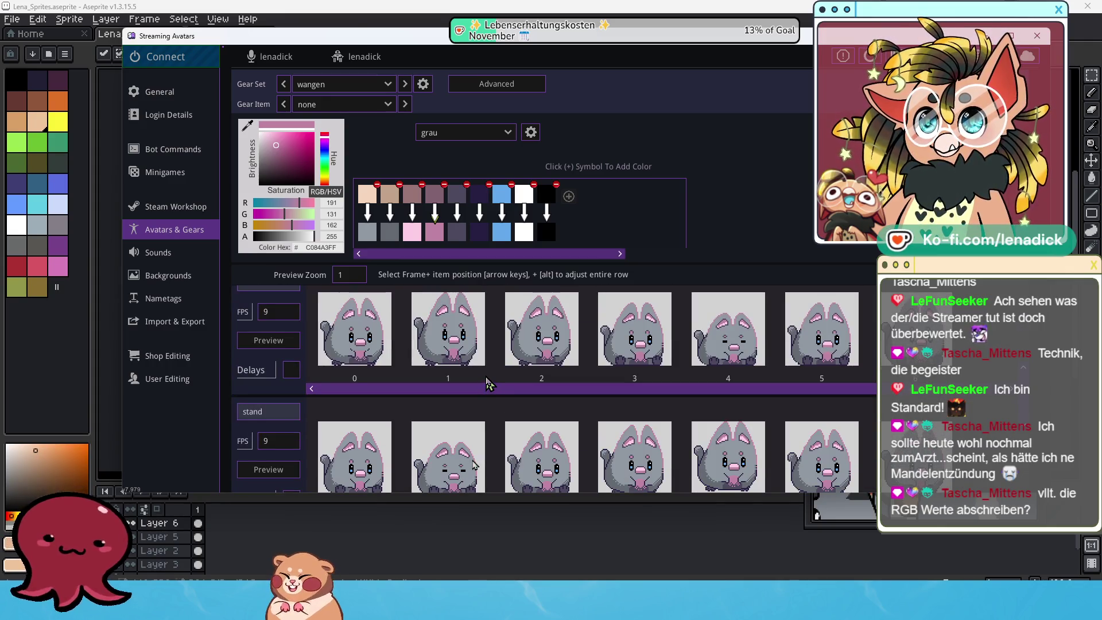
scroll(487, 385, up, 3)
scroll(488, 385, up, 3)
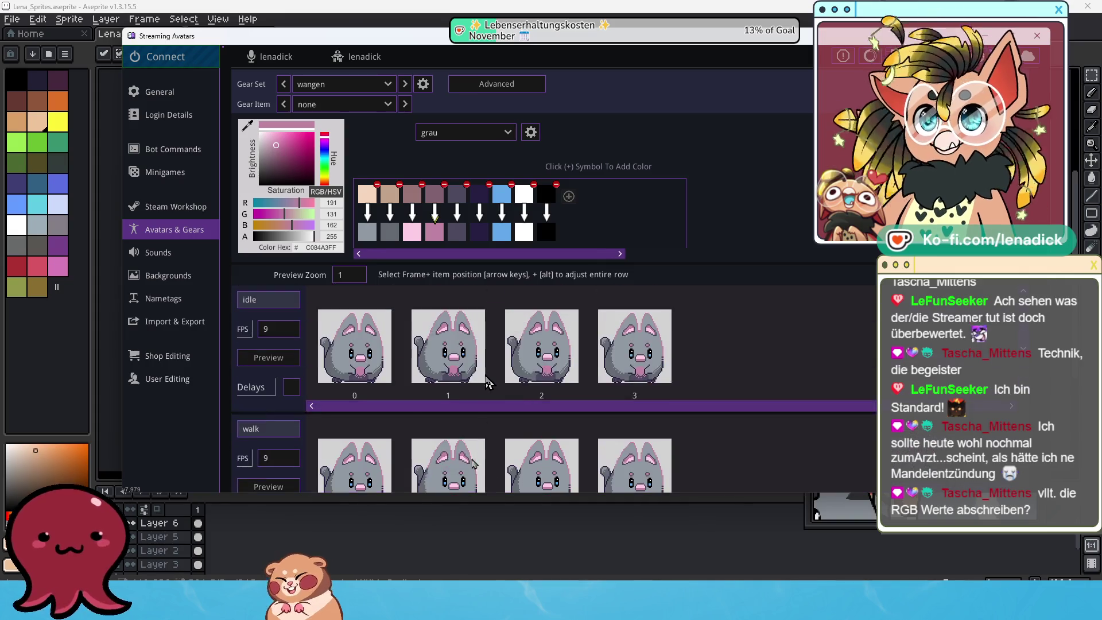
click(530, 133)
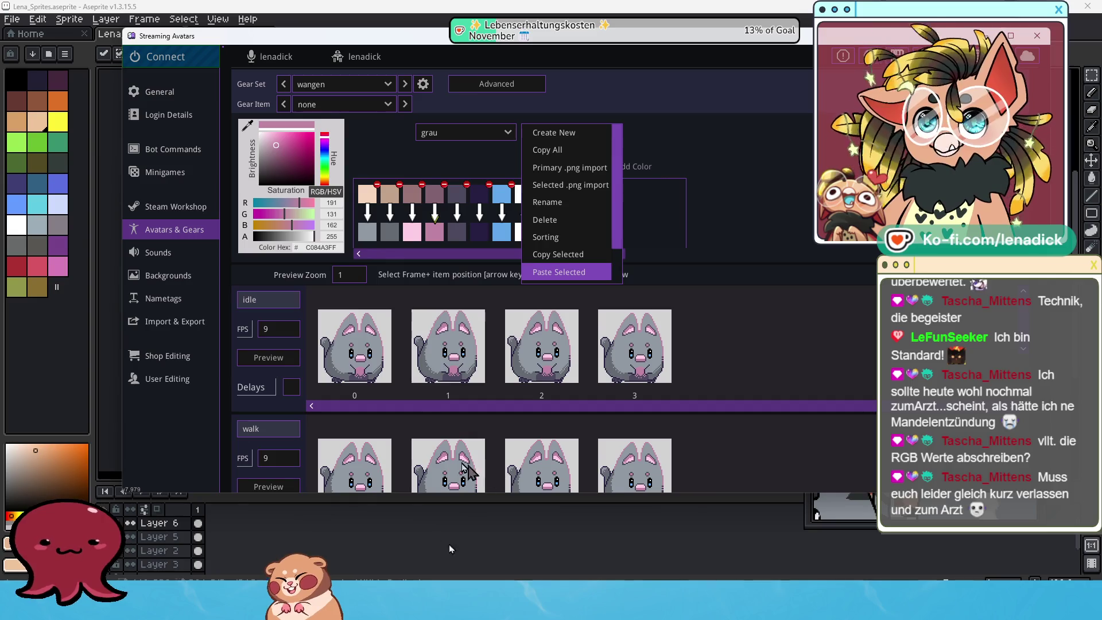
Step: Darken a pink replacement swatch in the grau palette to mauve 915172 (144, 81, 114)
click(437, 237)
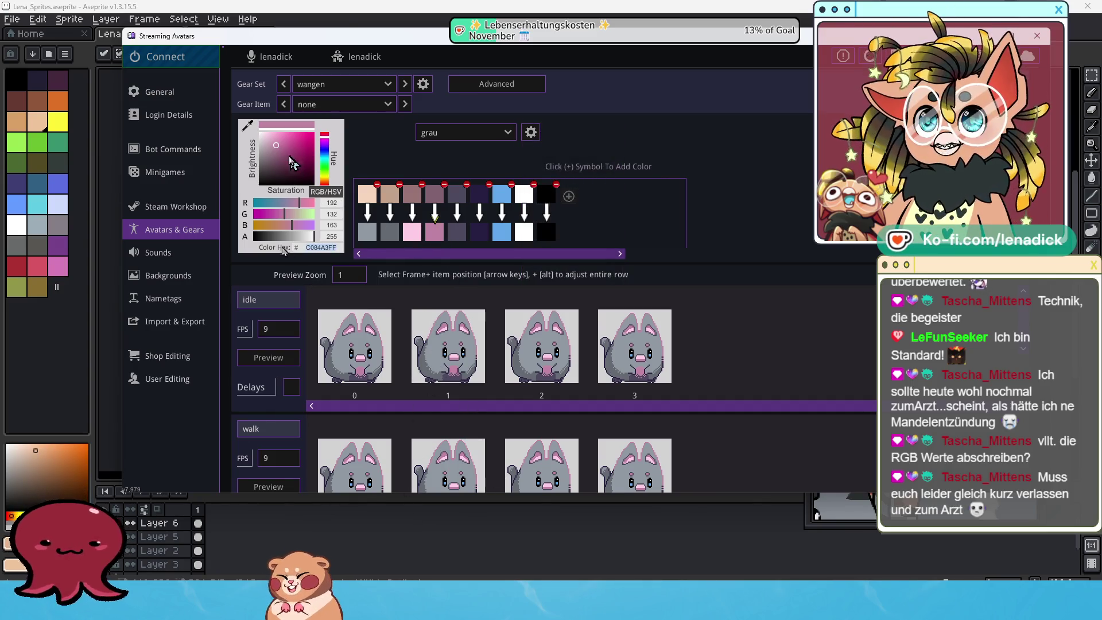
click(277, 156)
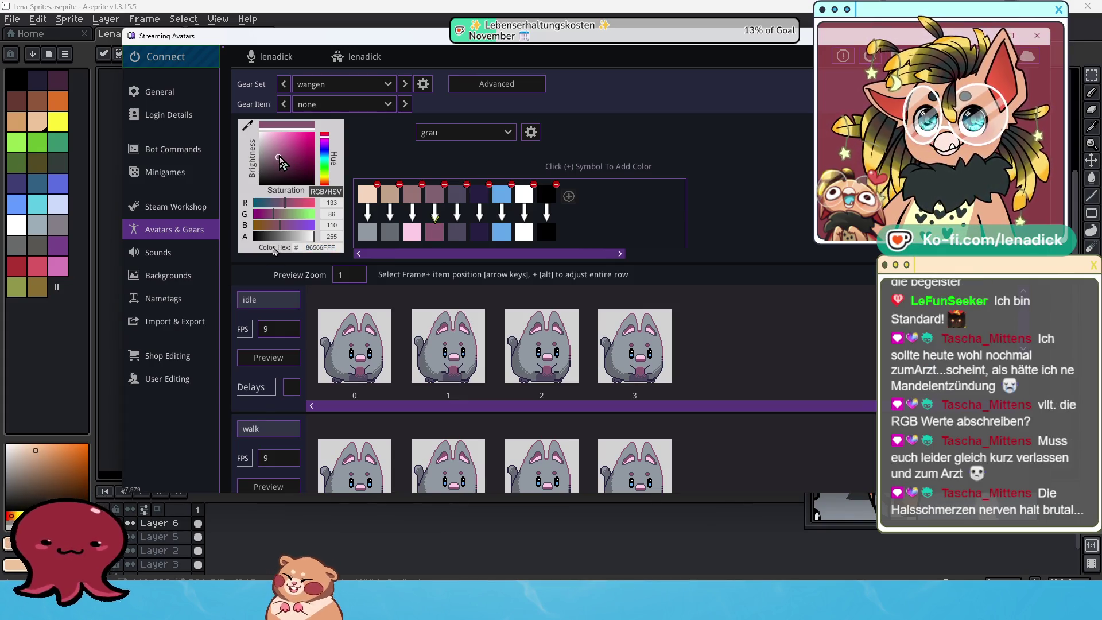
drag(279, 157, 285, 162)
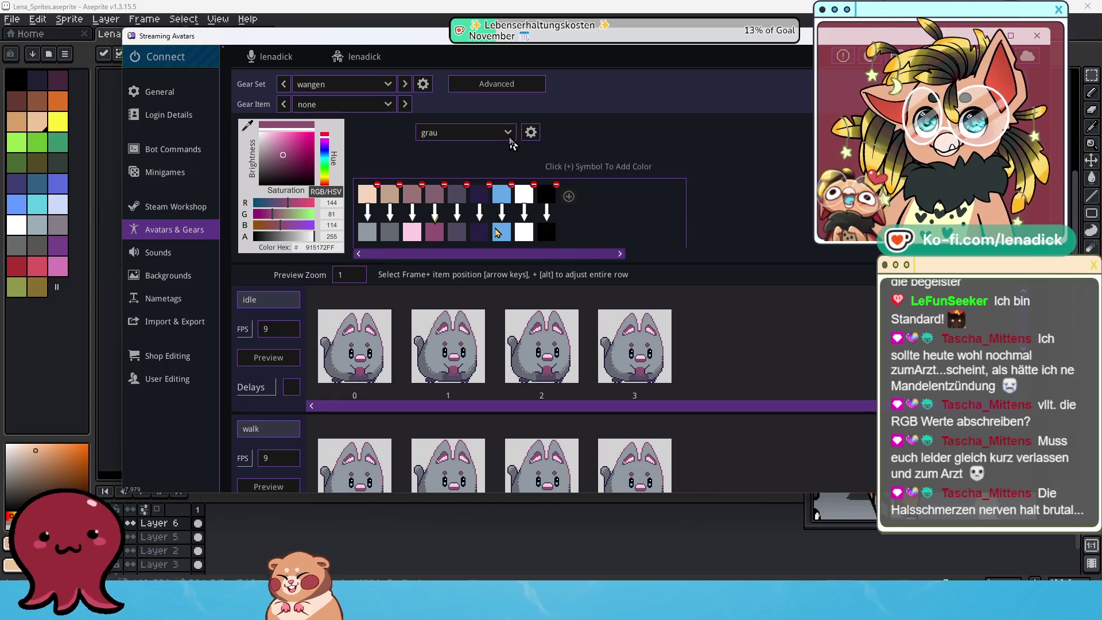
click(508, 133)
click(530, 132)
click(531, 132)
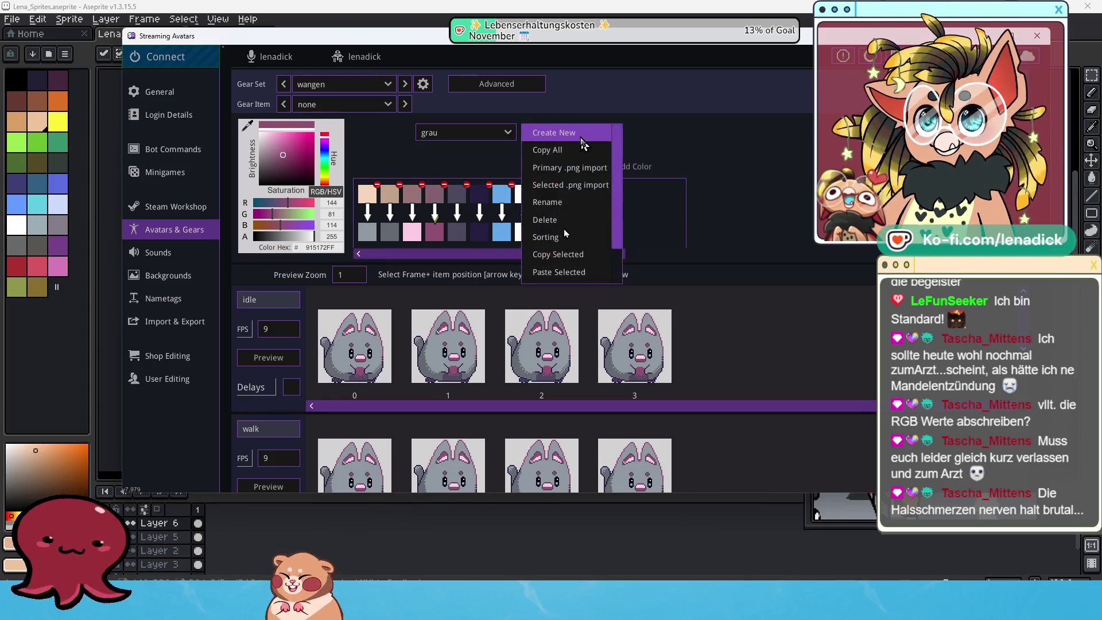
Step: Rename the grau palette to GrauRosa through the gear menu's Rename option
click(561, 203)
text(GrauRosa)
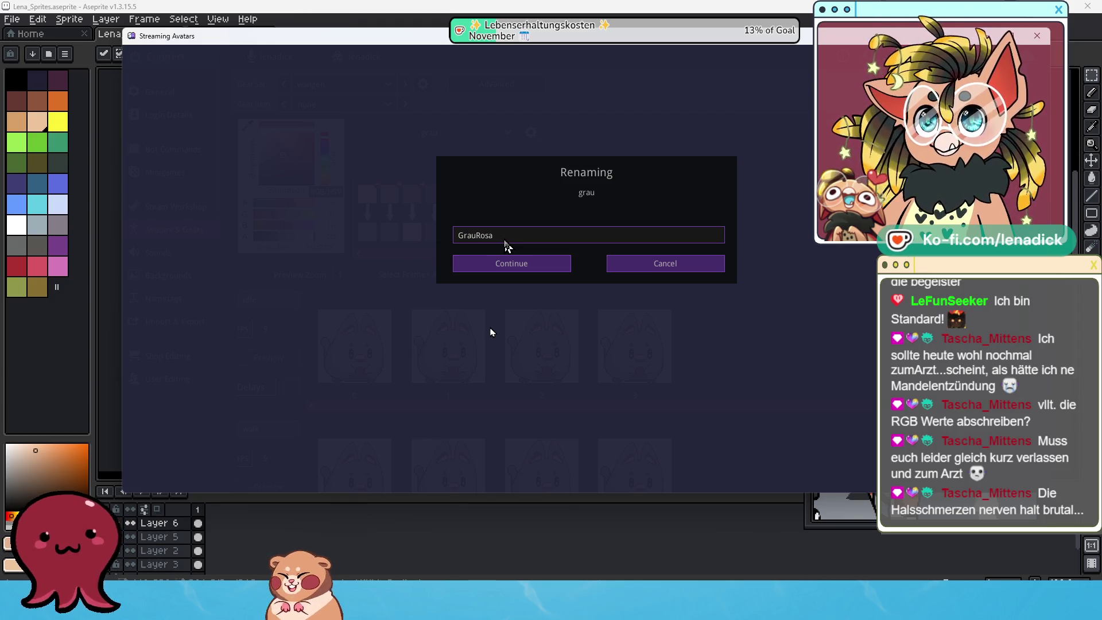
click(512, 263)
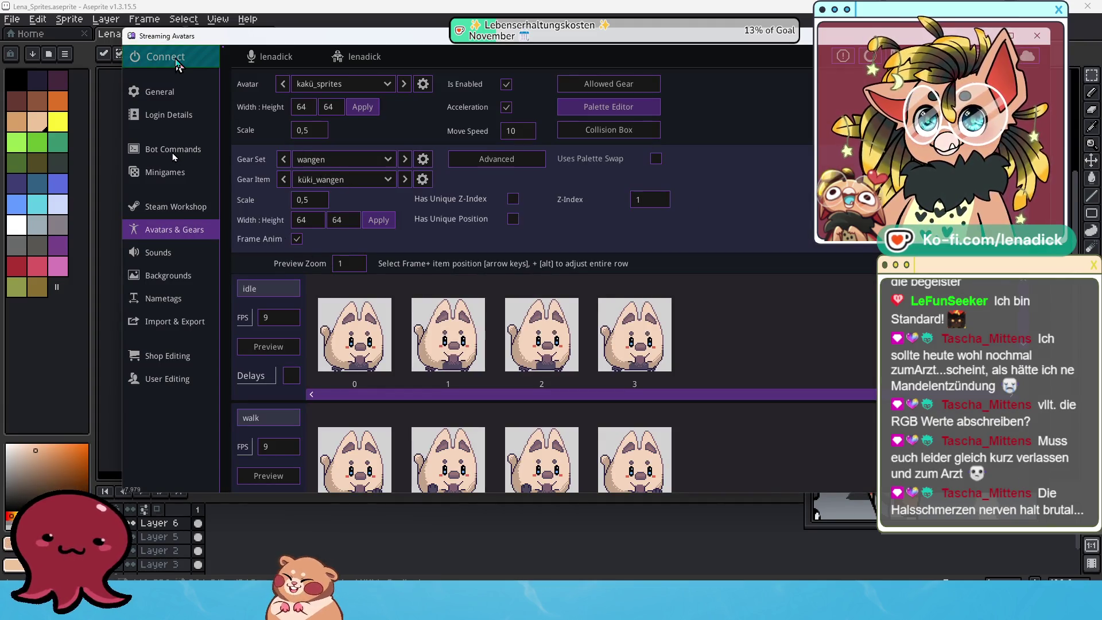
Step: Connect Streaming Avatars to the stream, then hide it to reveal the Aseprite sprite sheet
click(176, 59)
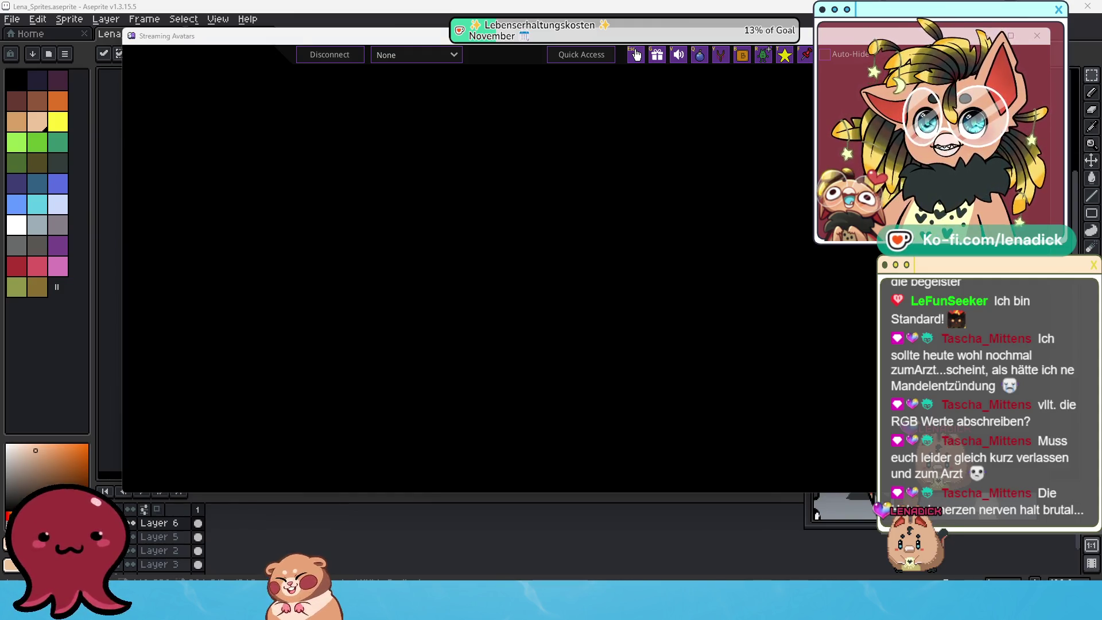
click(636, 55)
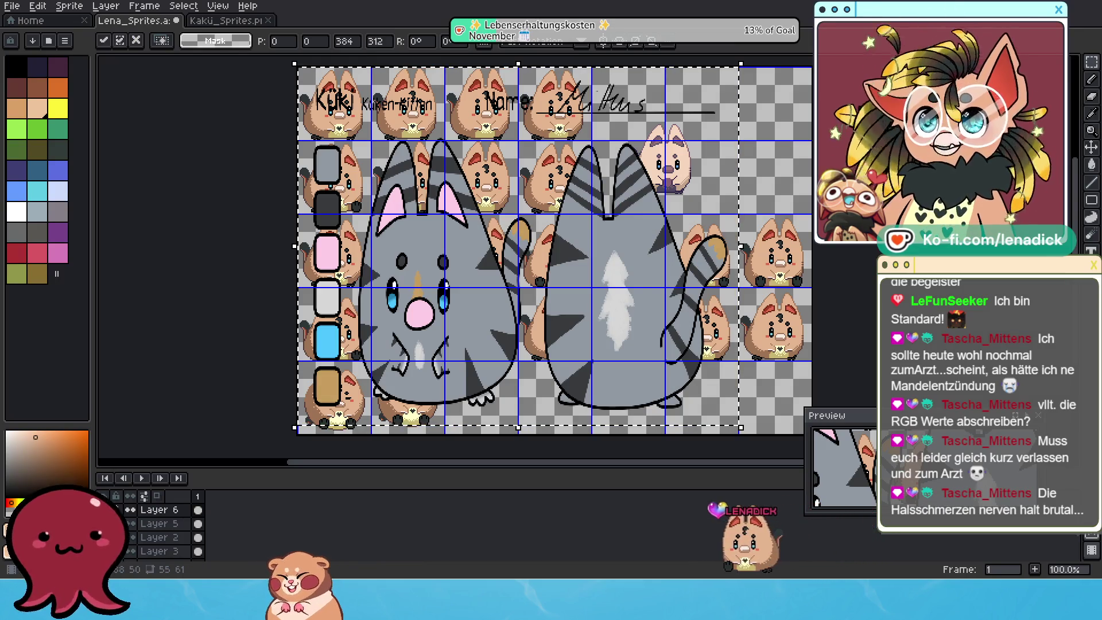
Step: Scale the grey Küki cat reference to about 150×97 and fit it into the empty bottom-right cells
drag(552, 230, 606, 245)
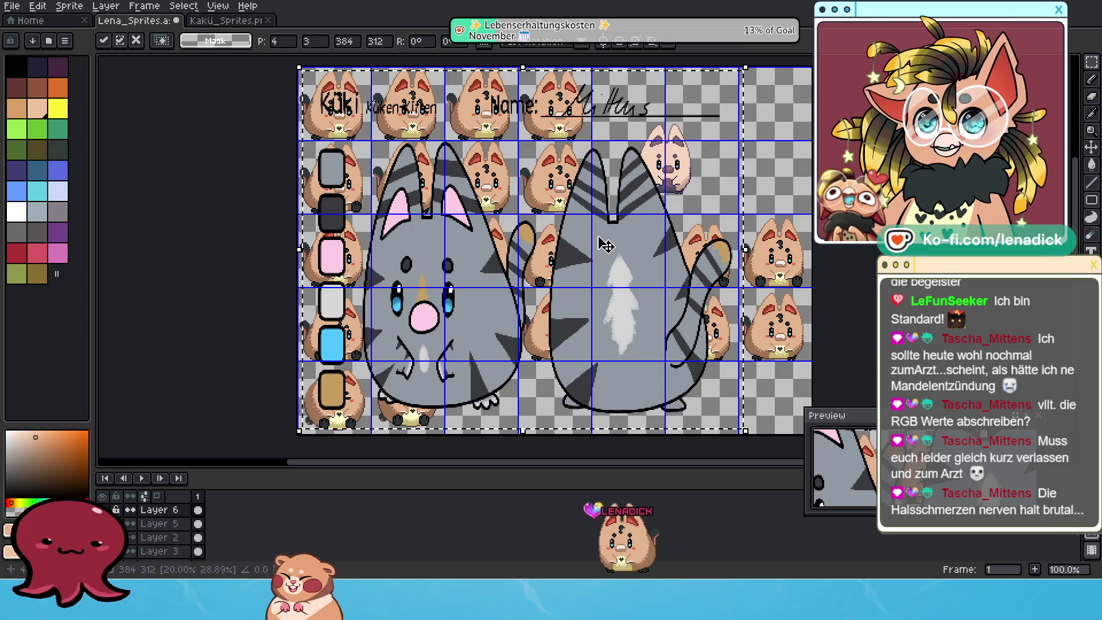
drag(744, 66, 447, 356)
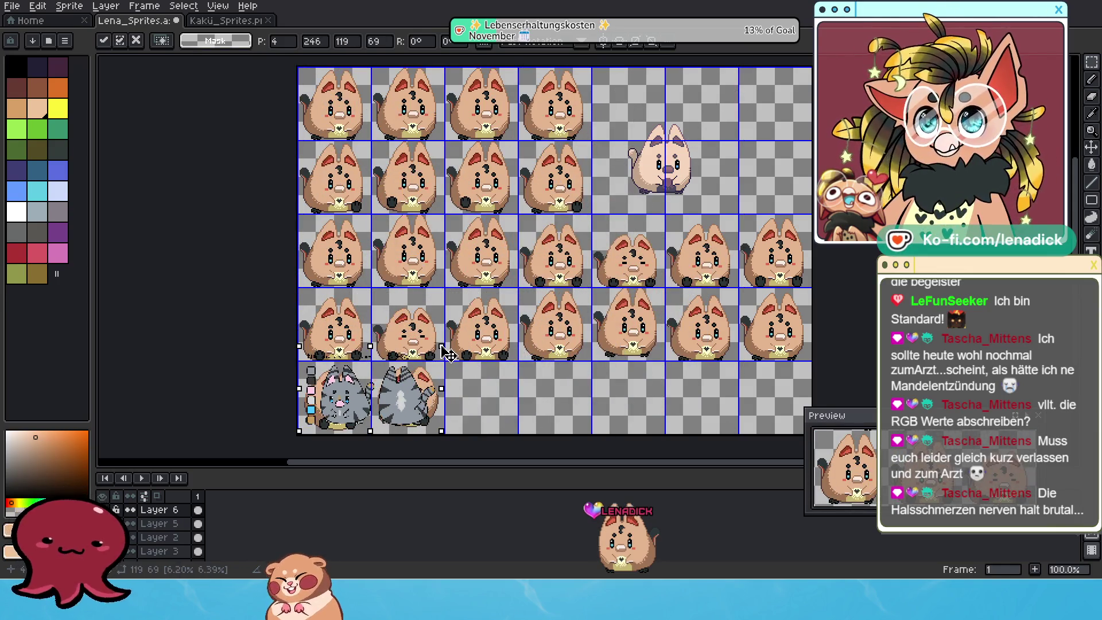
mouse_move(401, 431)
mouse_down()
mouse_move(735, 185)
mouse_move(728, 425)
mouse_move(715, 390)
mouse_up()
mouse_move(757, 309)
mouse_down()
mouse_move(791, 272)
mouse_move(799, 277)
mouse_up()
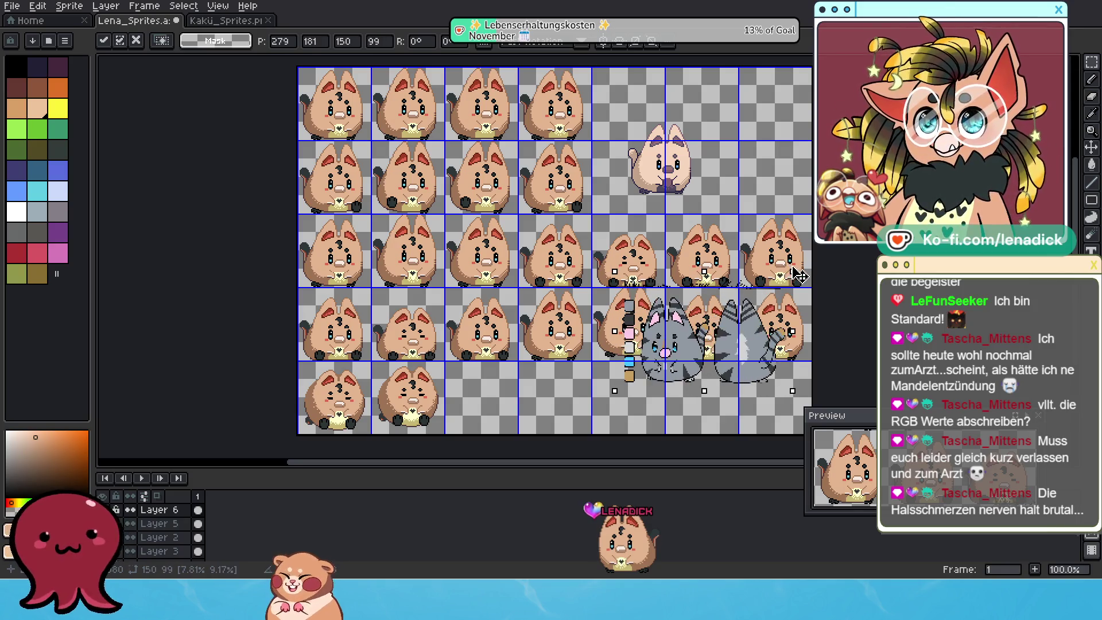
drag(757, 341, 722, 389)
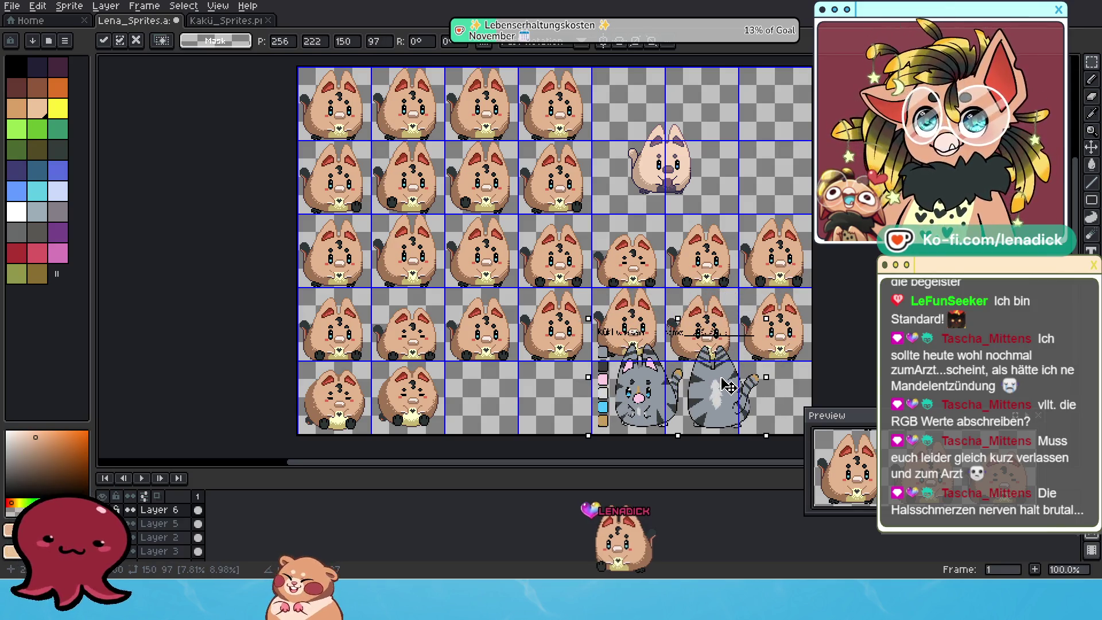
key(Return)
scroll(571, 387, up, 2)
scroll(571, 386, down, 2)
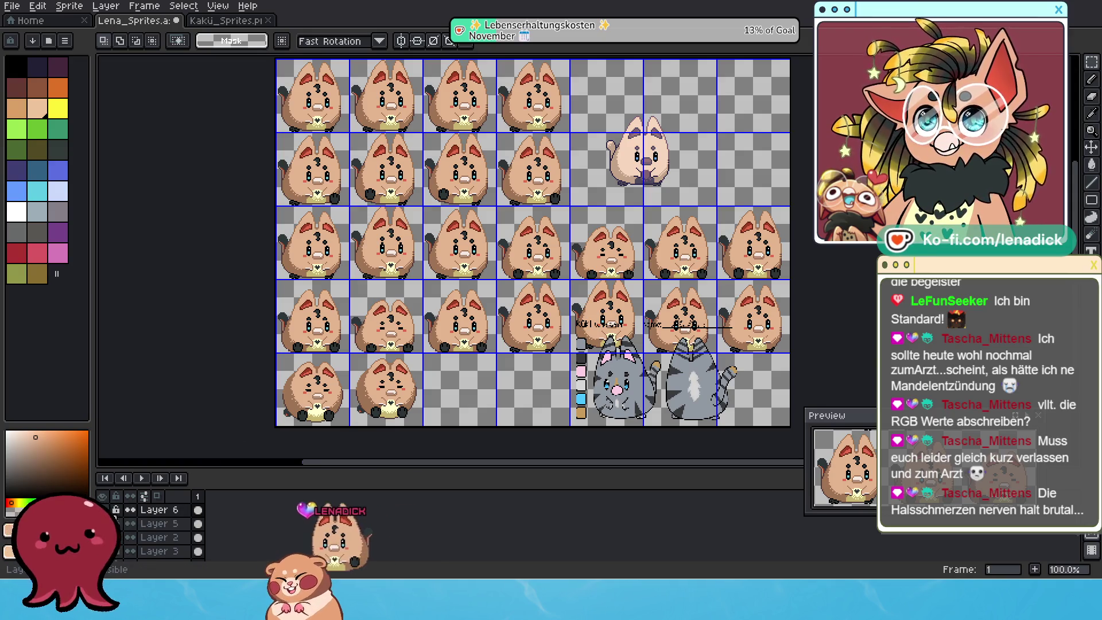
Step: Rename Layer 6 to Referenzen
double_click(166, 509)
text(Referenzen)
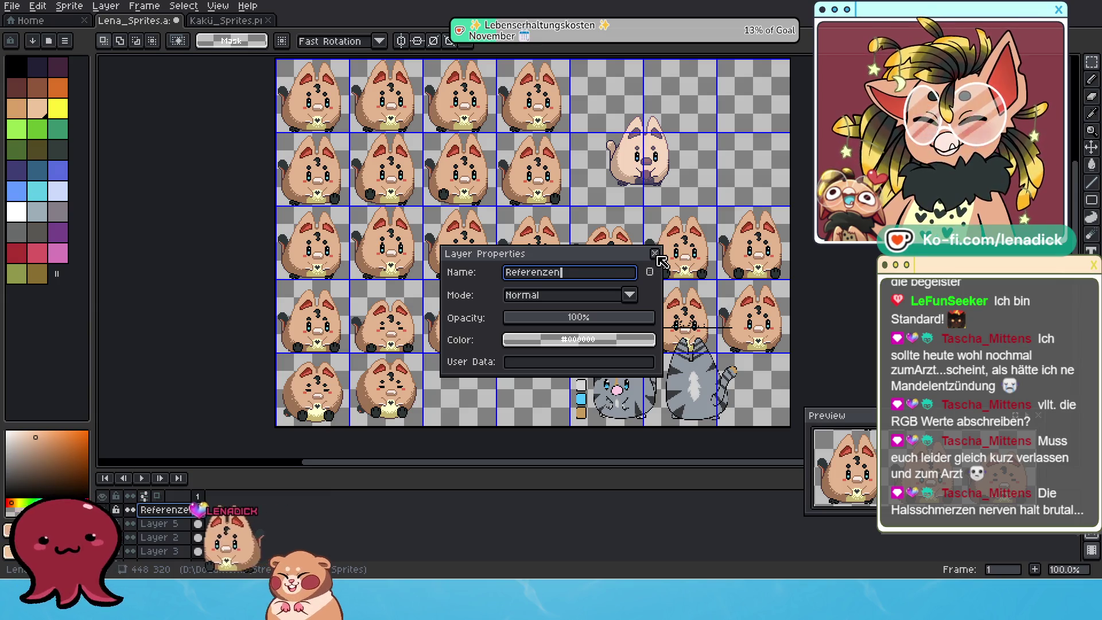
click(655, 253)
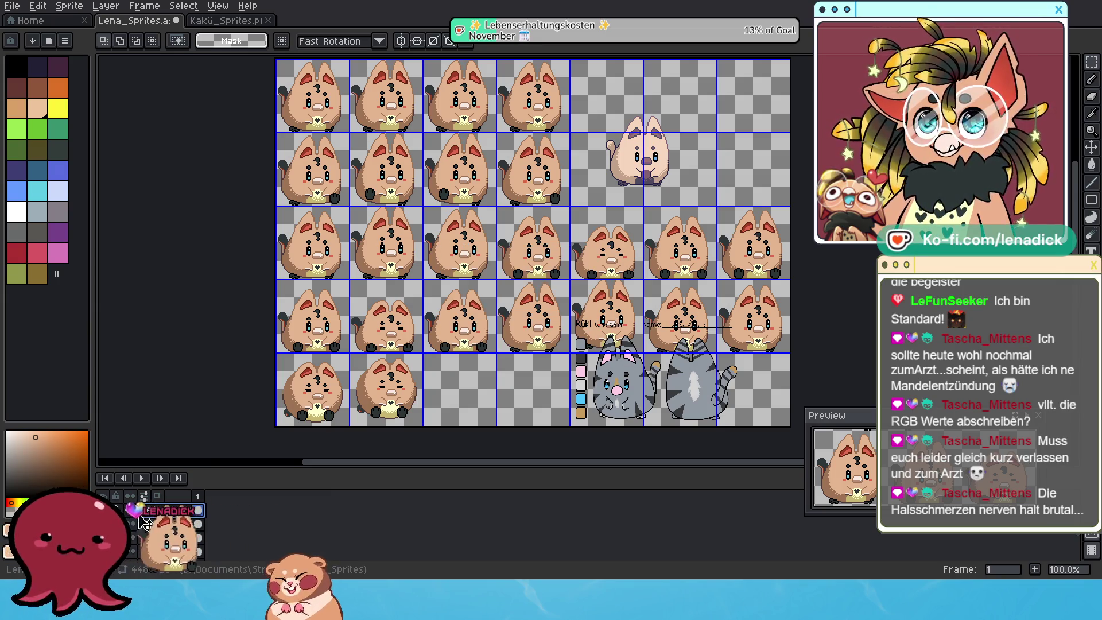
Step: Hide the reference drawings and rename Layer 5 to Wangen
click(164, 524)
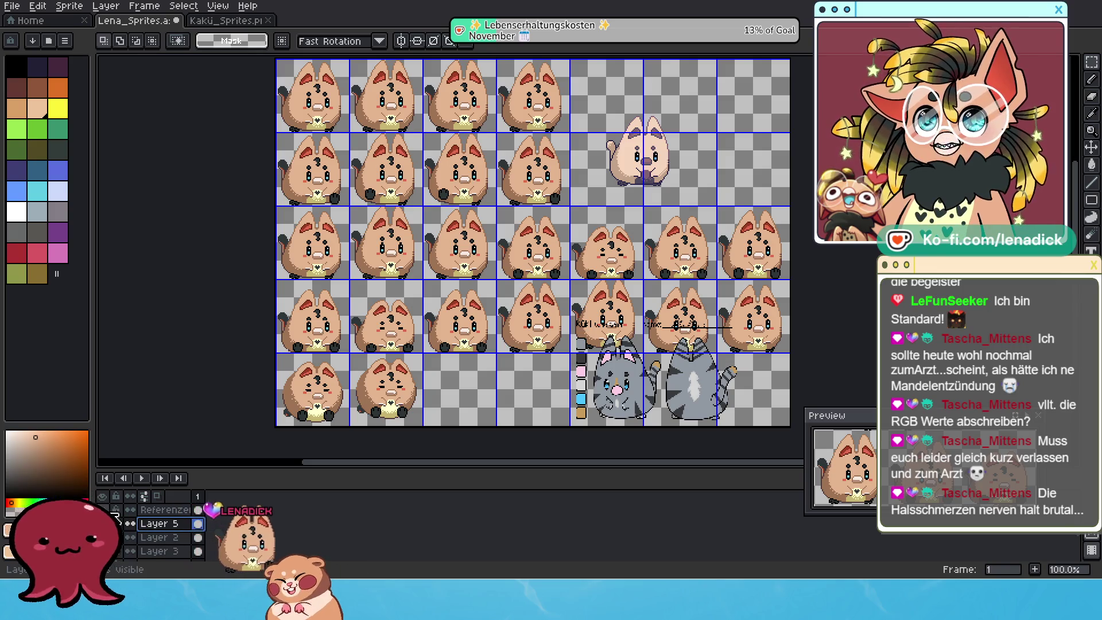
click(103, 537)
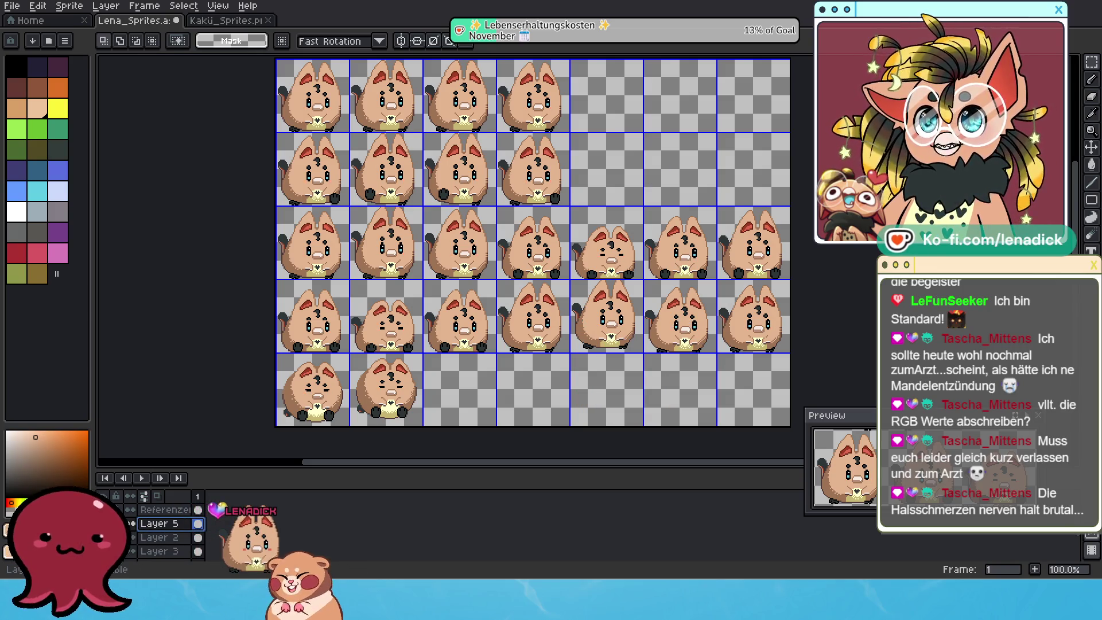
double_click(173, 525)
text(Wangen)
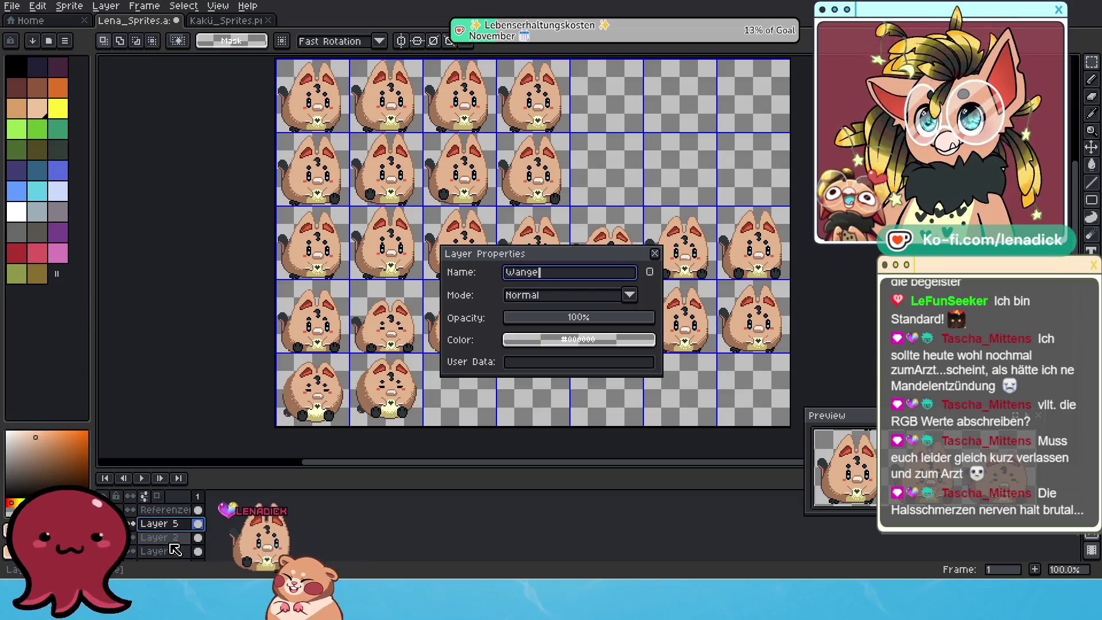
click(655, 254)
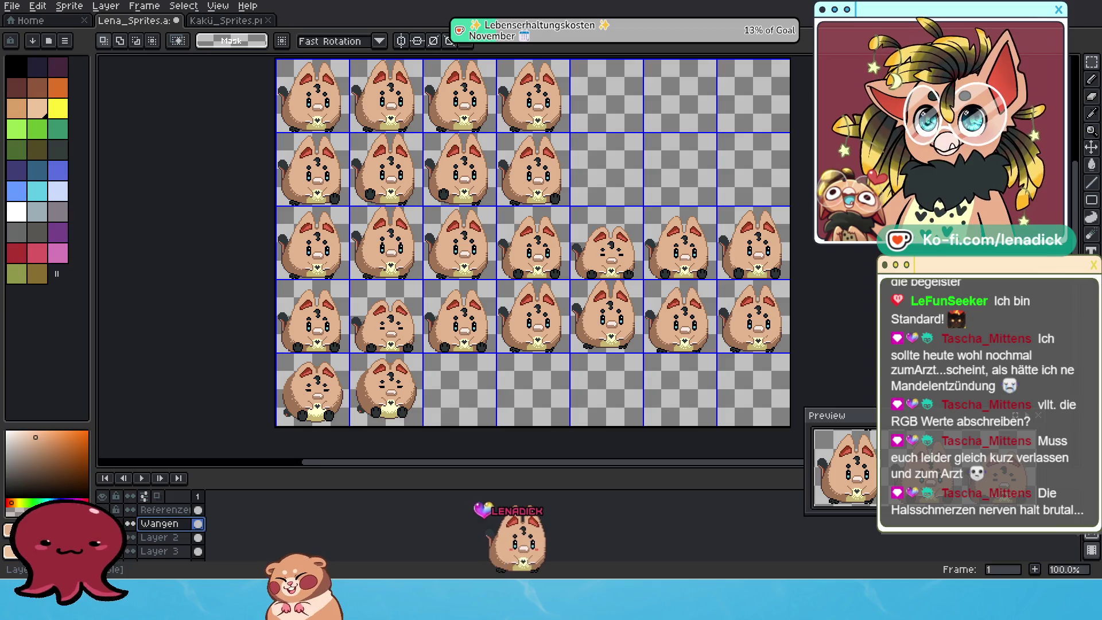
Step: Rename Layer 2 to Haarlocke
click(167, 538)
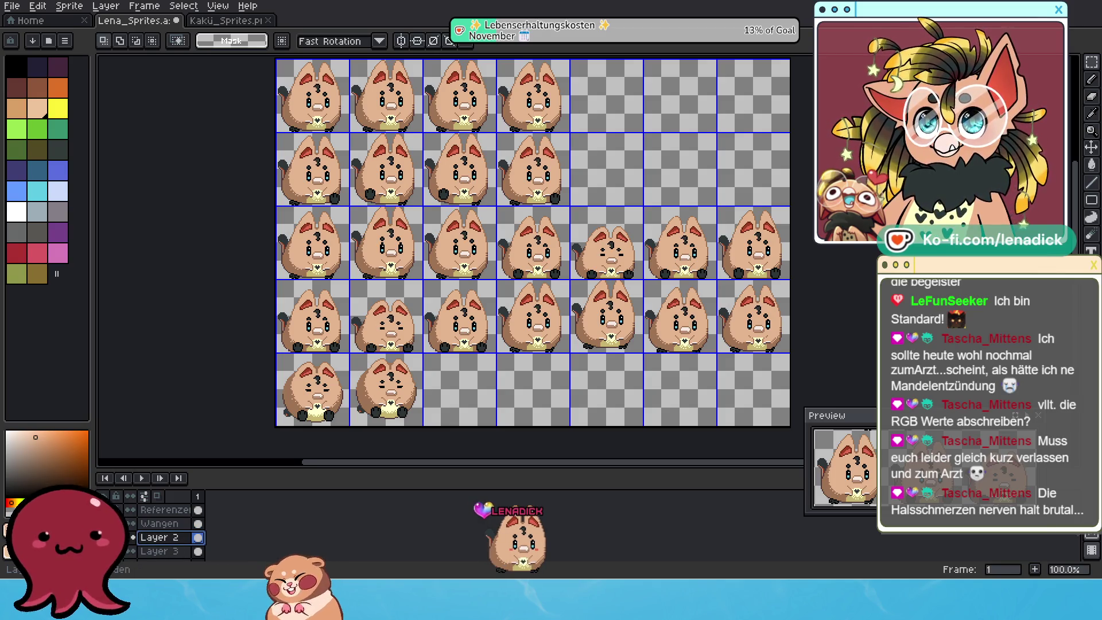
double_click(163, 537)
text(Haarlocke)
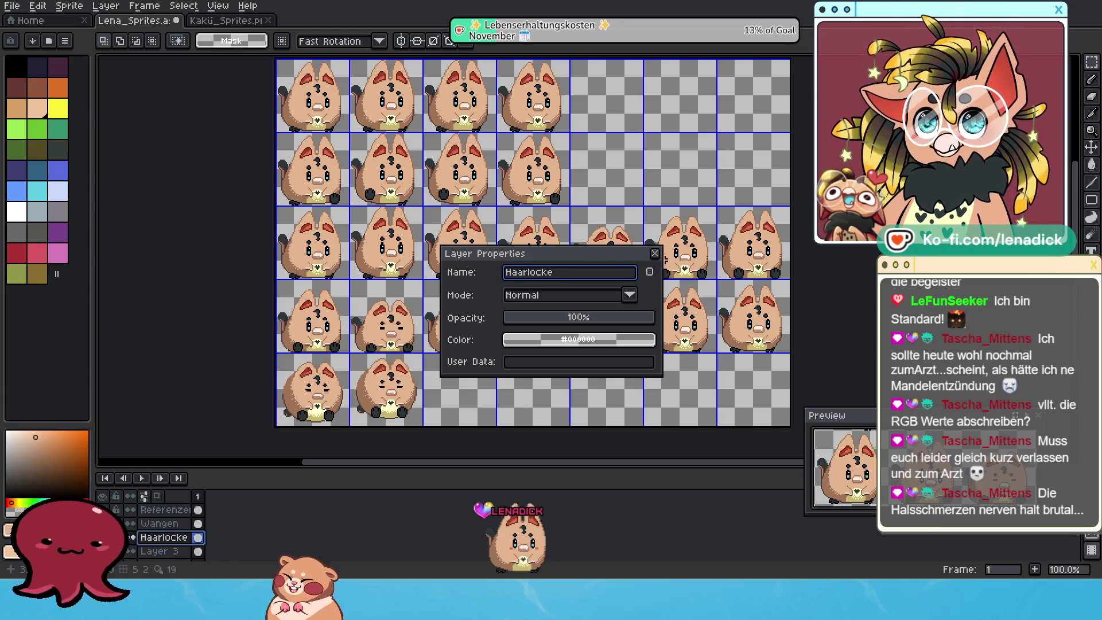
click(655, 255)
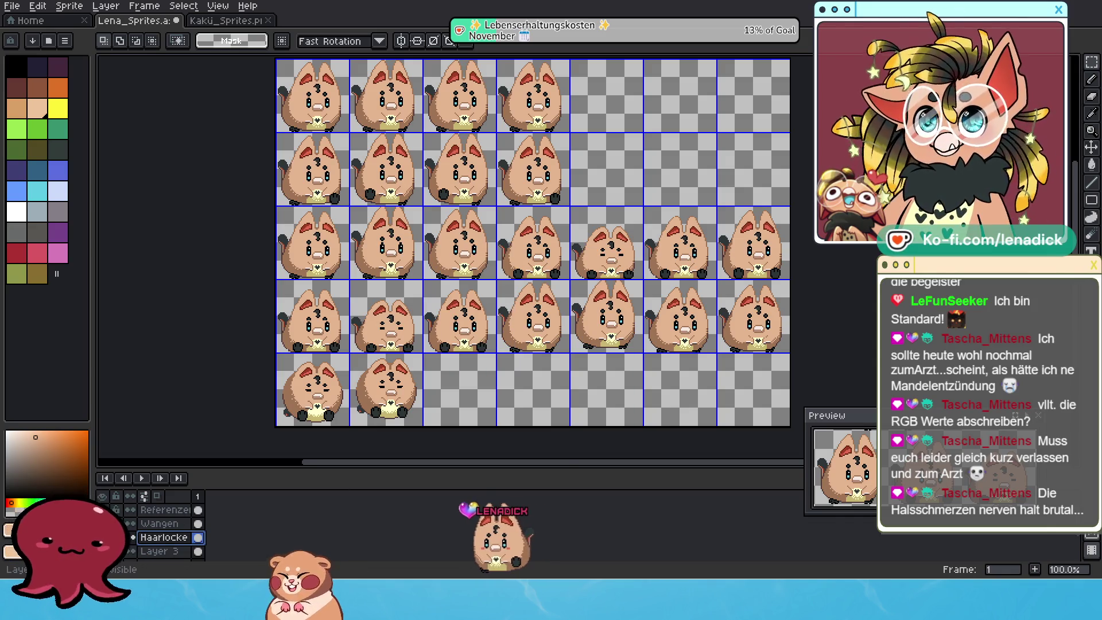
Step: Toggle layer visibility to inspect Layer 3, then rename it to HerzBrust
click(130, 538)
key(Down)
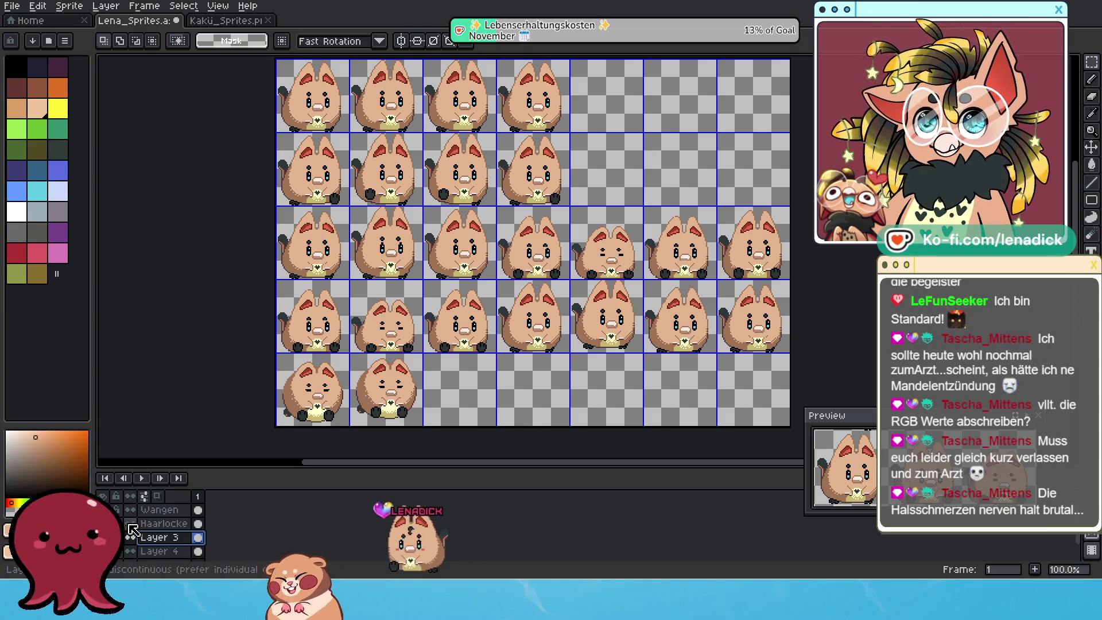
click(131, 537)
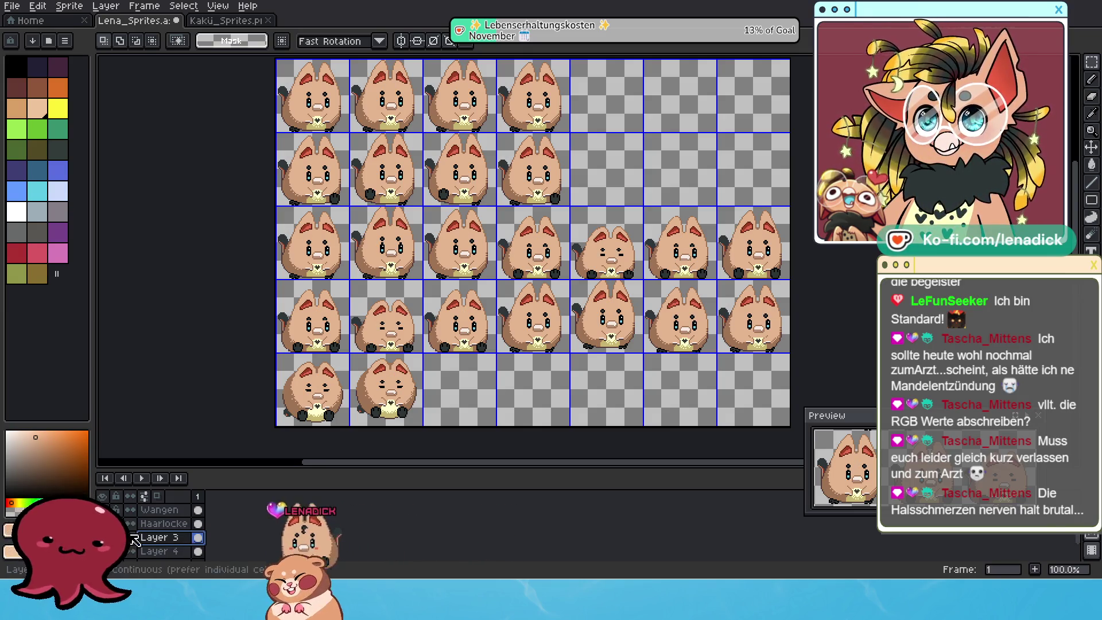
double_click(174, 539)
text(HerzBrust)
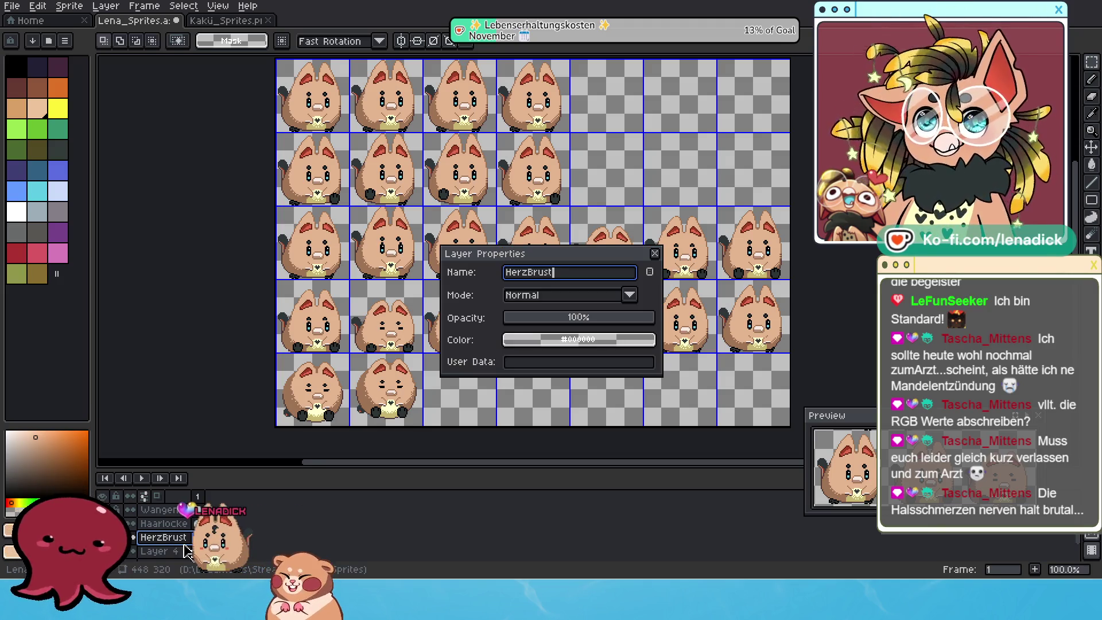
click(655, 254)
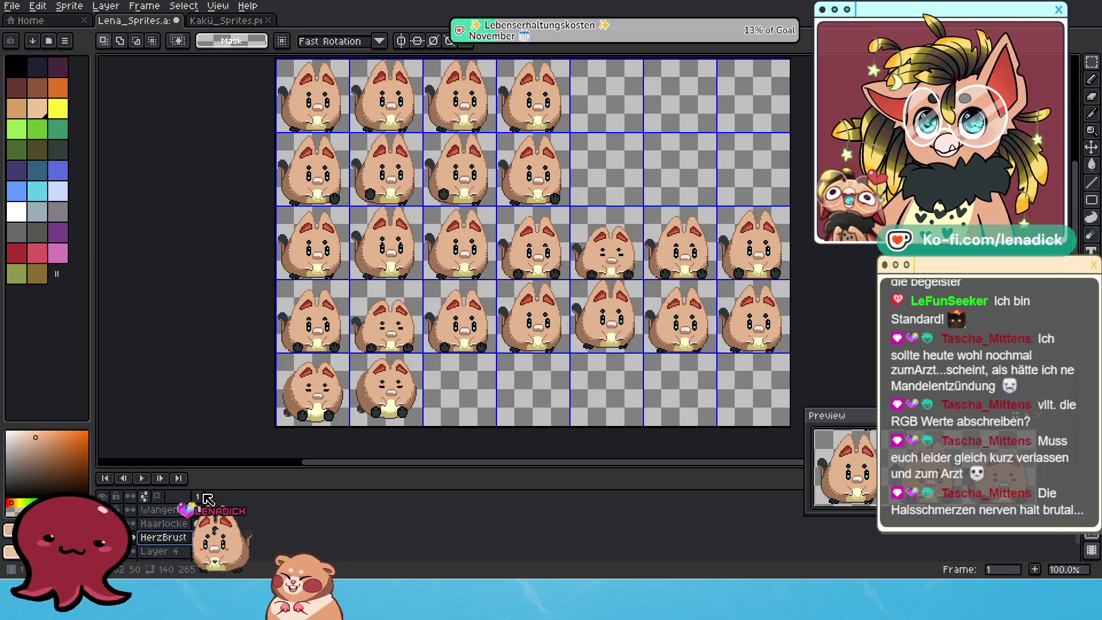
scroll(165, 512, down, 1)
scroll(161, 528, down, 1)
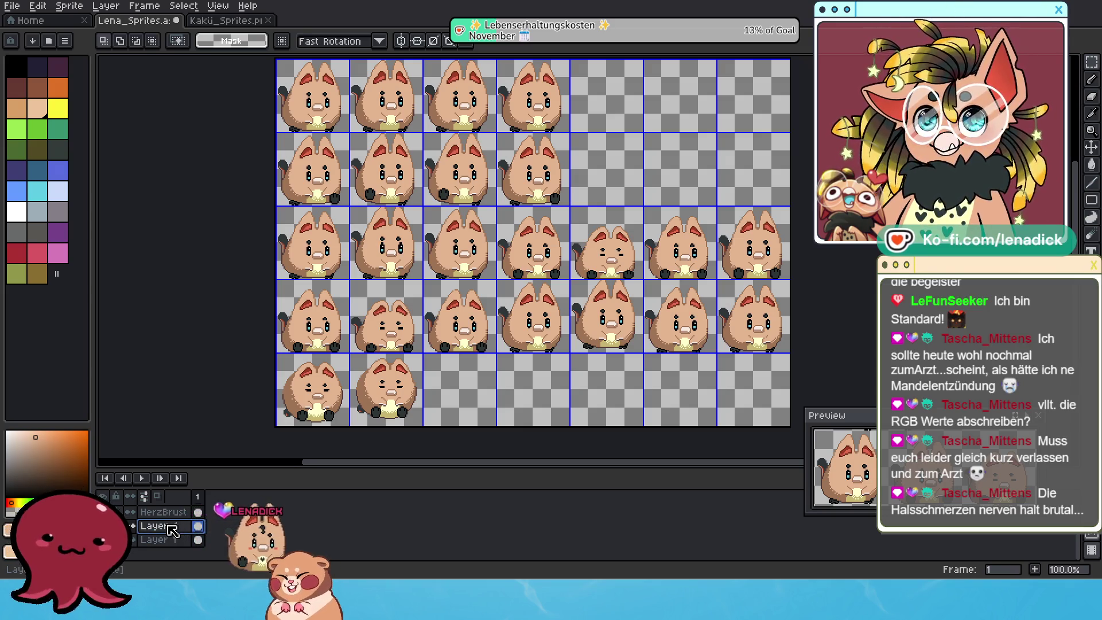
Step: Duplicate Layer 4 and select the new Layer 4 Copy
scroll(268, 429, up, 4)
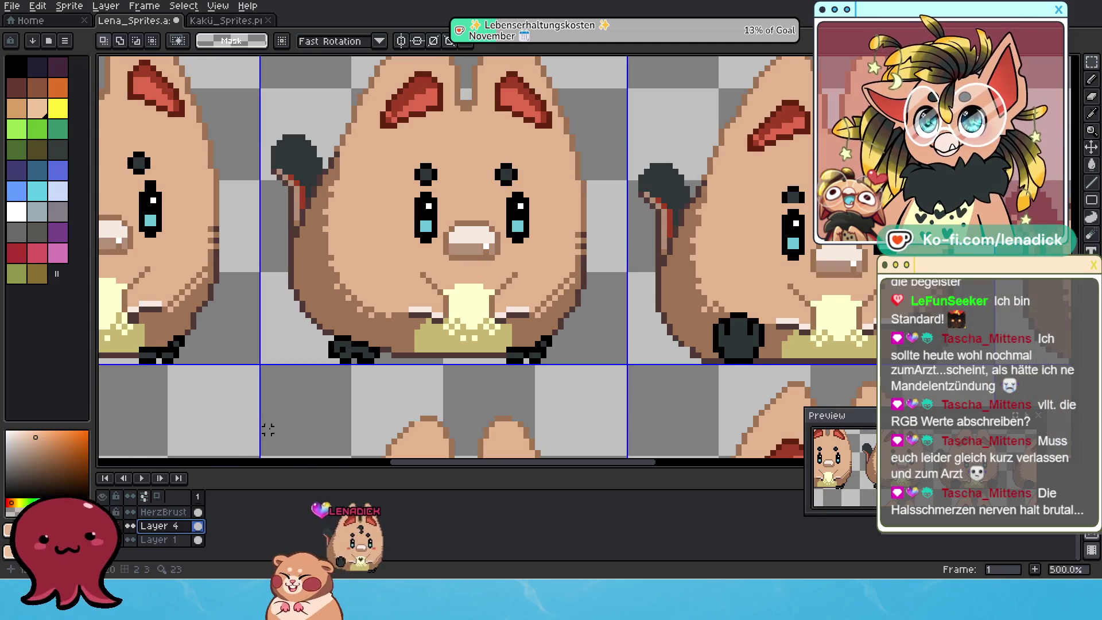
scroll(371, 255, down, 3)
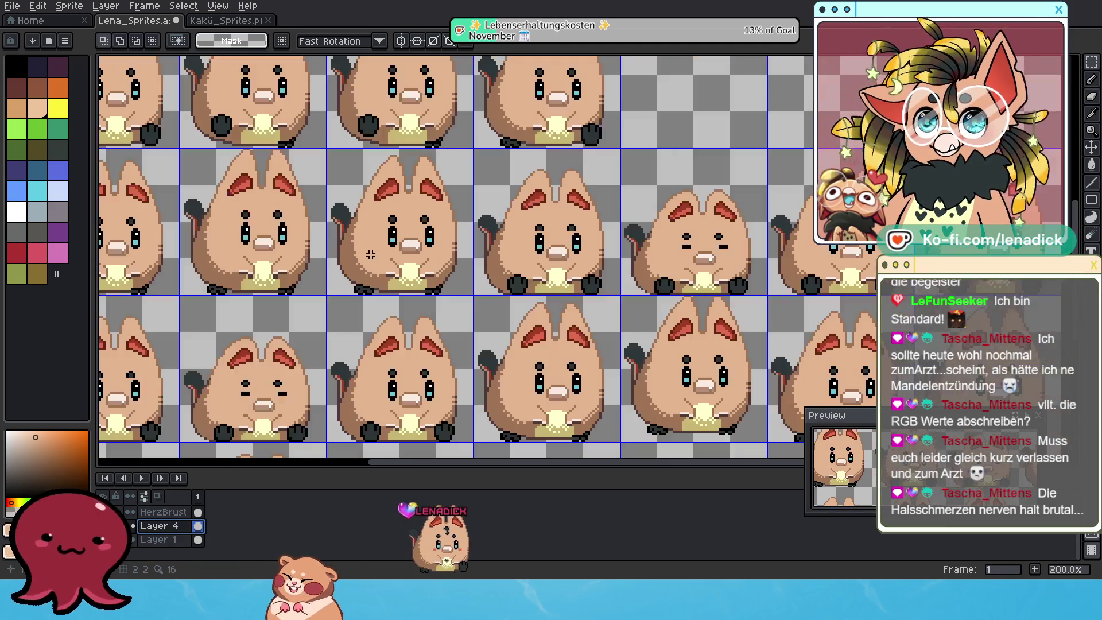
right_click(175, 527)
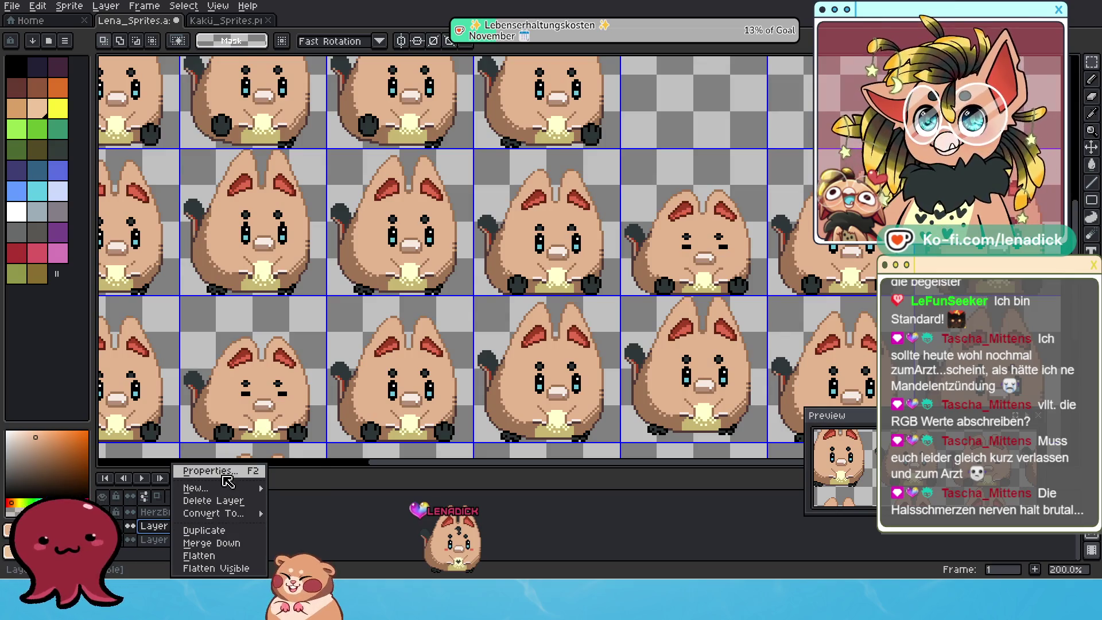
click(229, 531)
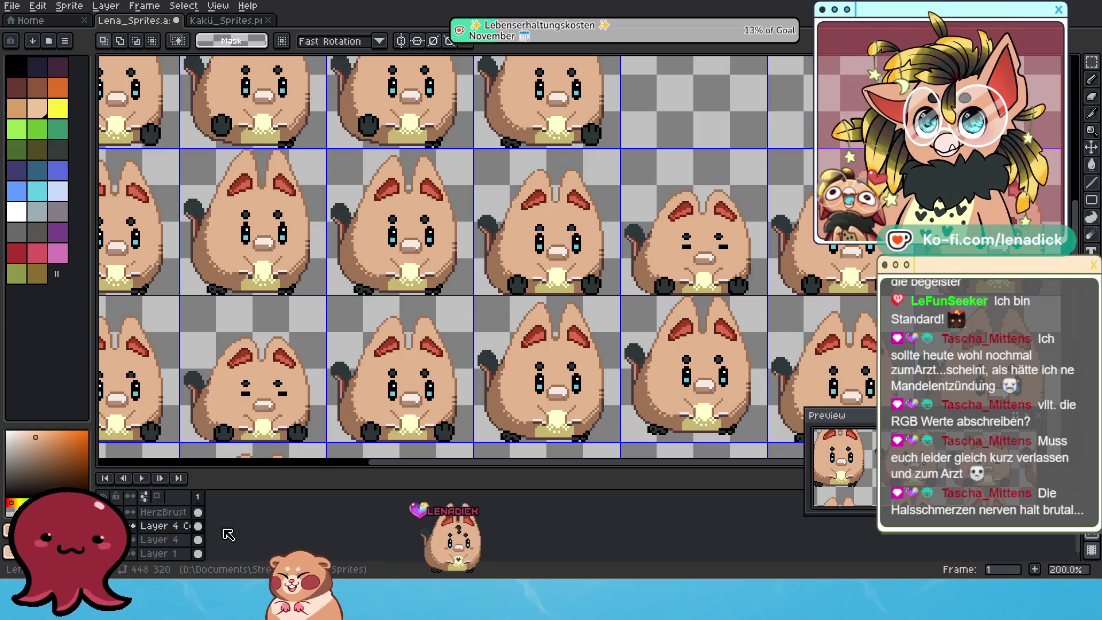
click(161, 525)
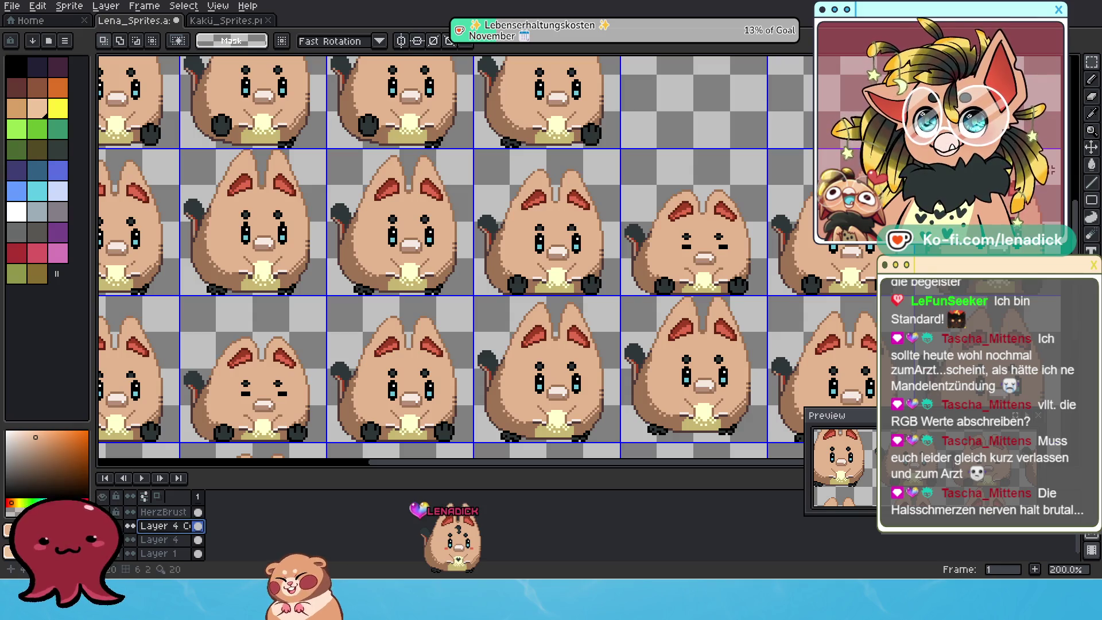
Step: Pick the Move tool and open Layer 4's Layer Properties to rename it
click(1091, 147)
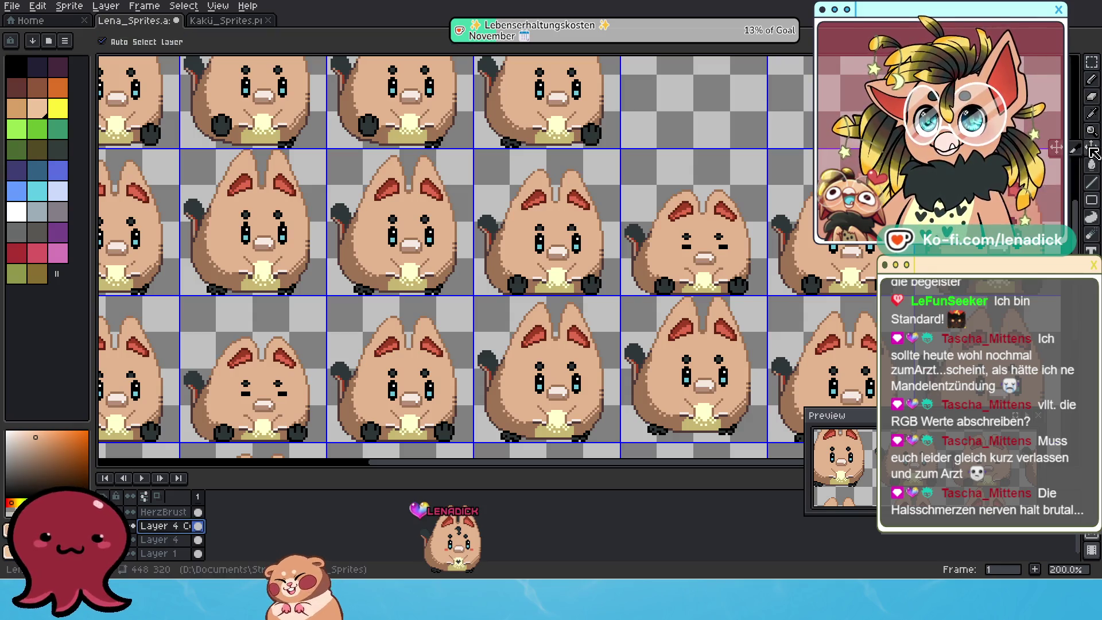
scroll(567, 308, up, 2)
scroll(567, 309, up, 3)
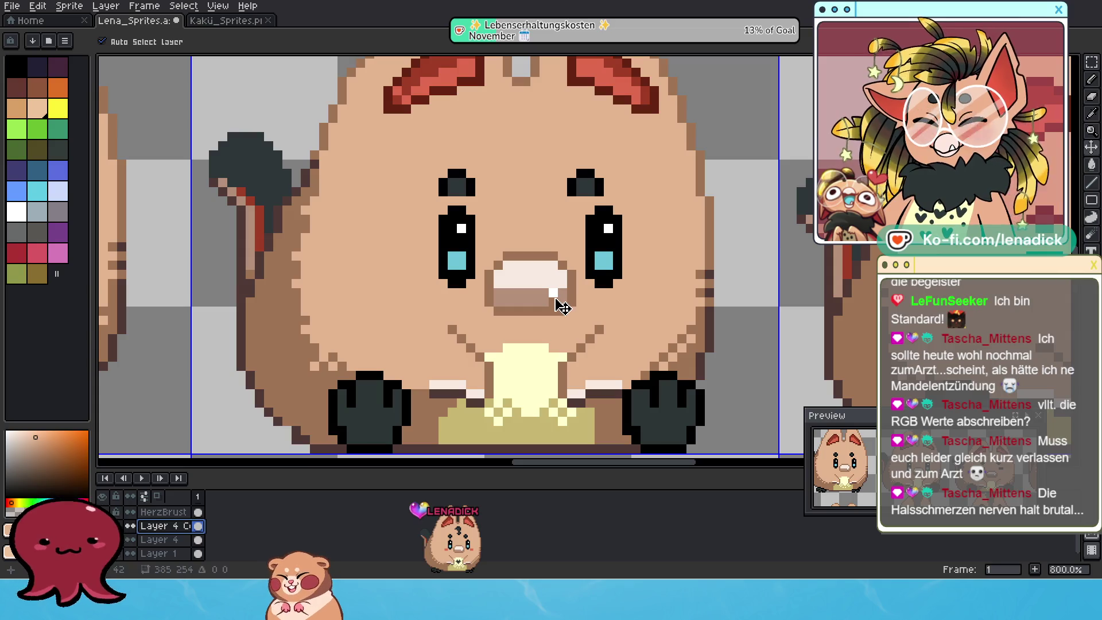
scroll(519, 305, down, 5)
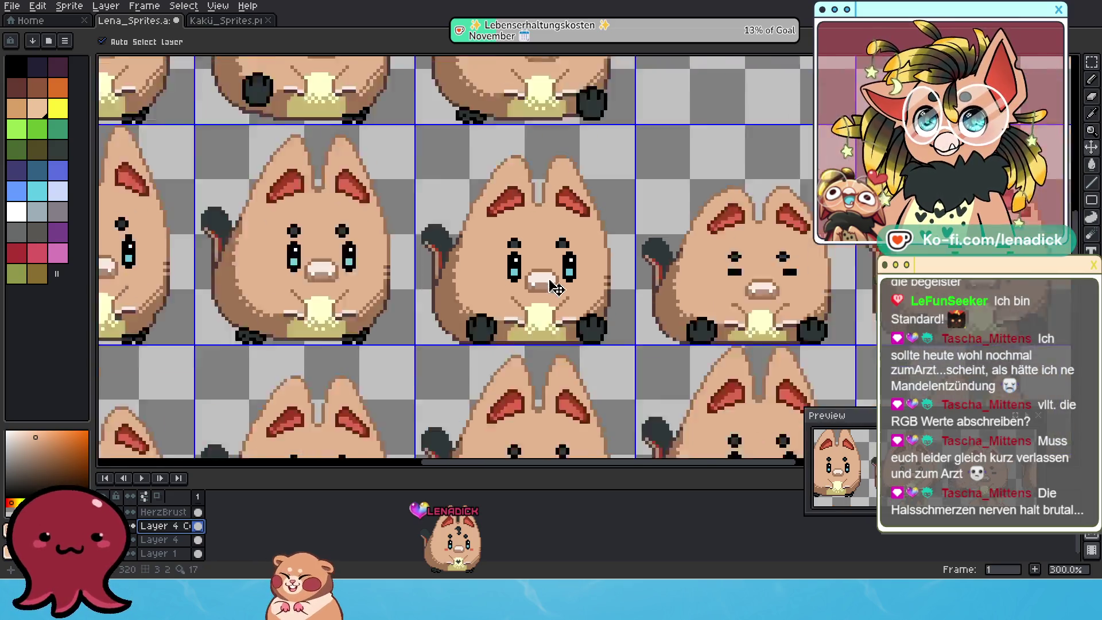
scroll(534, 292, down, 1)
scroll(476, 303, up, 1)
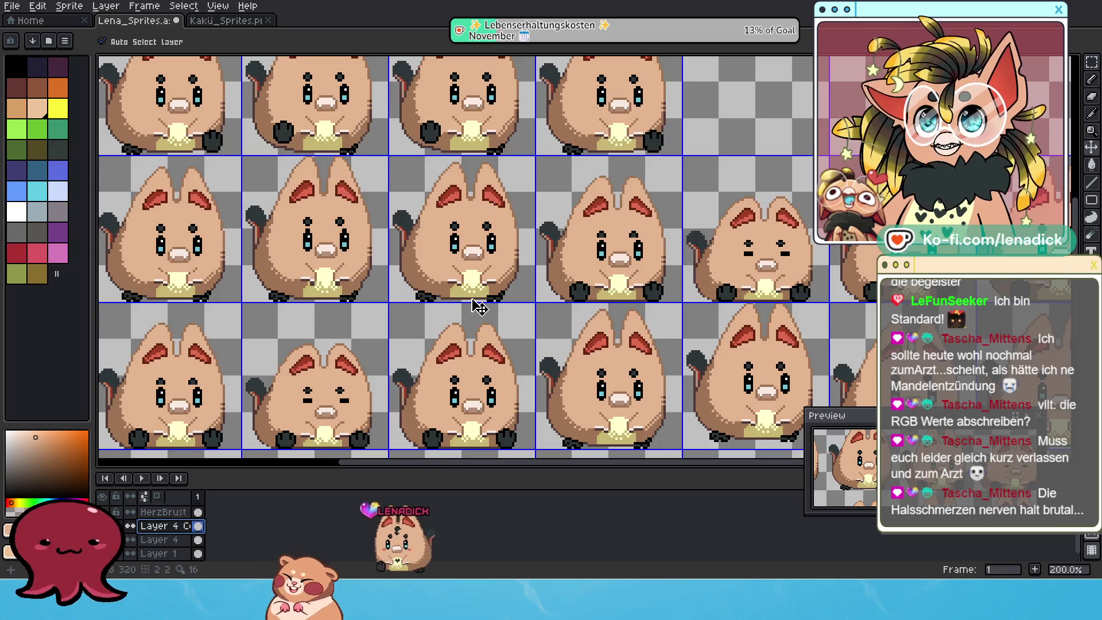
scroll(468, 290, down, 1)
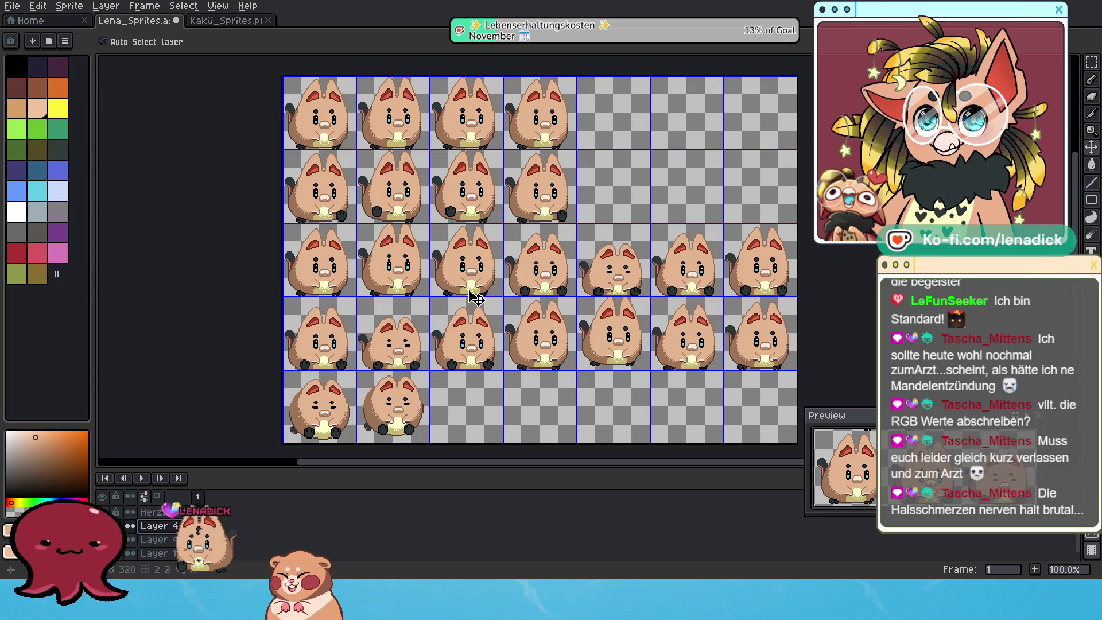
scroll(414, 382, up, 1)
scroll(414, 382, down, 1)
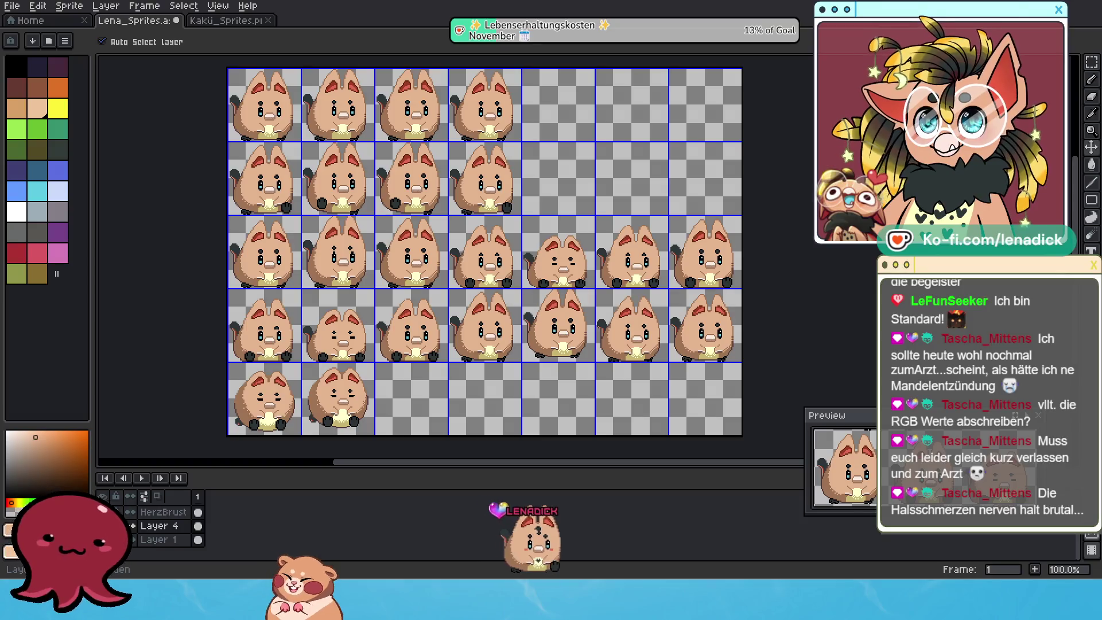
double_click(162, 529)
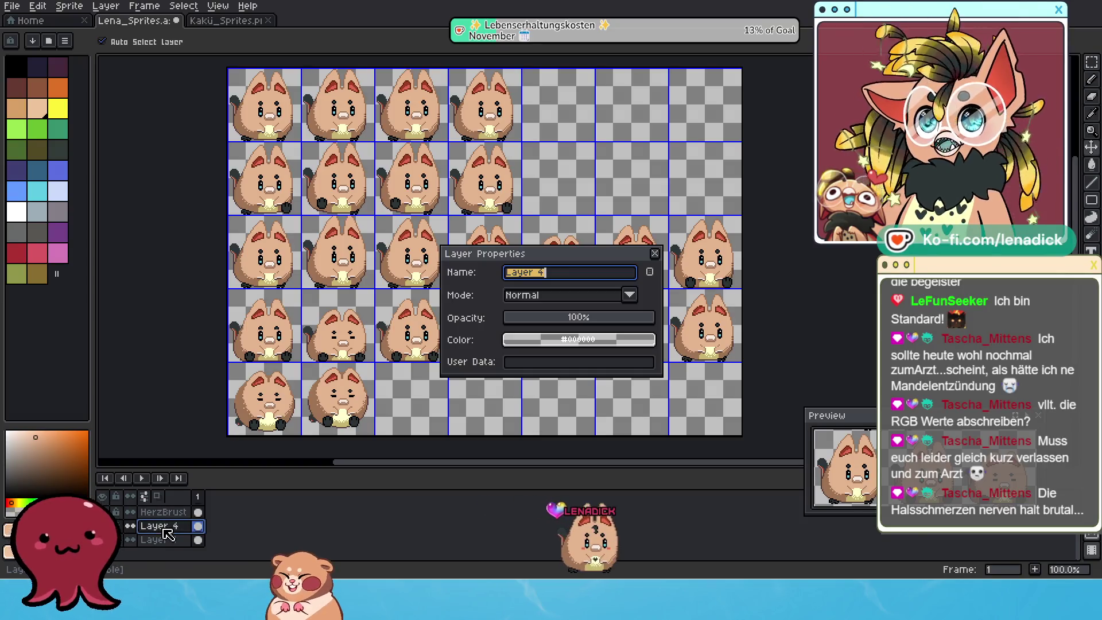
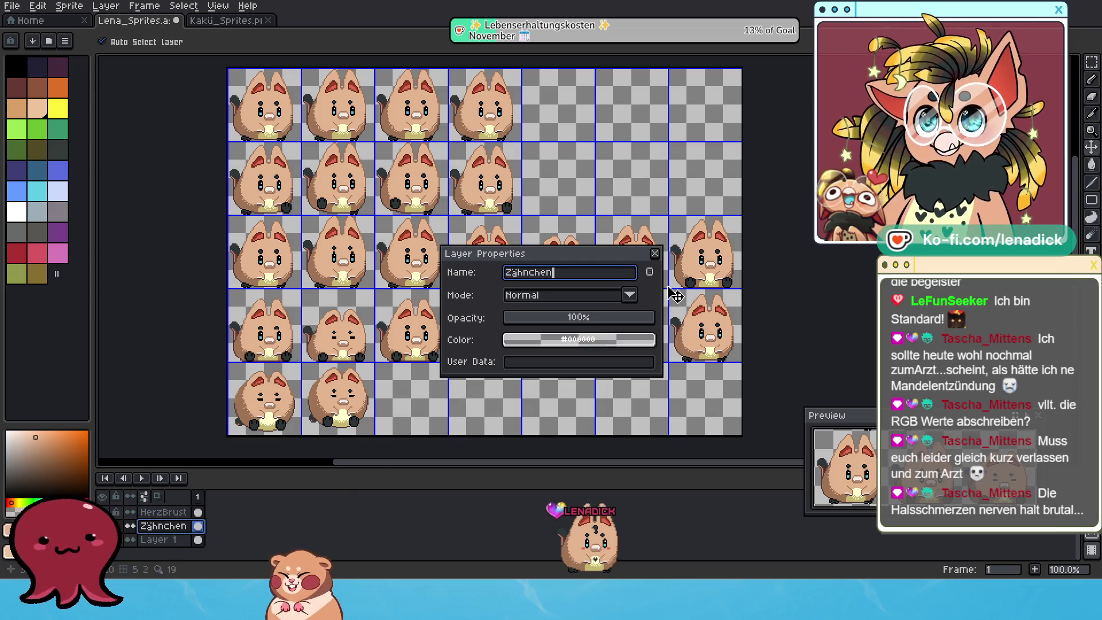
Step: Confirm the Zähnchen layer name and make Layer 1 the active layer
click(654, 253)
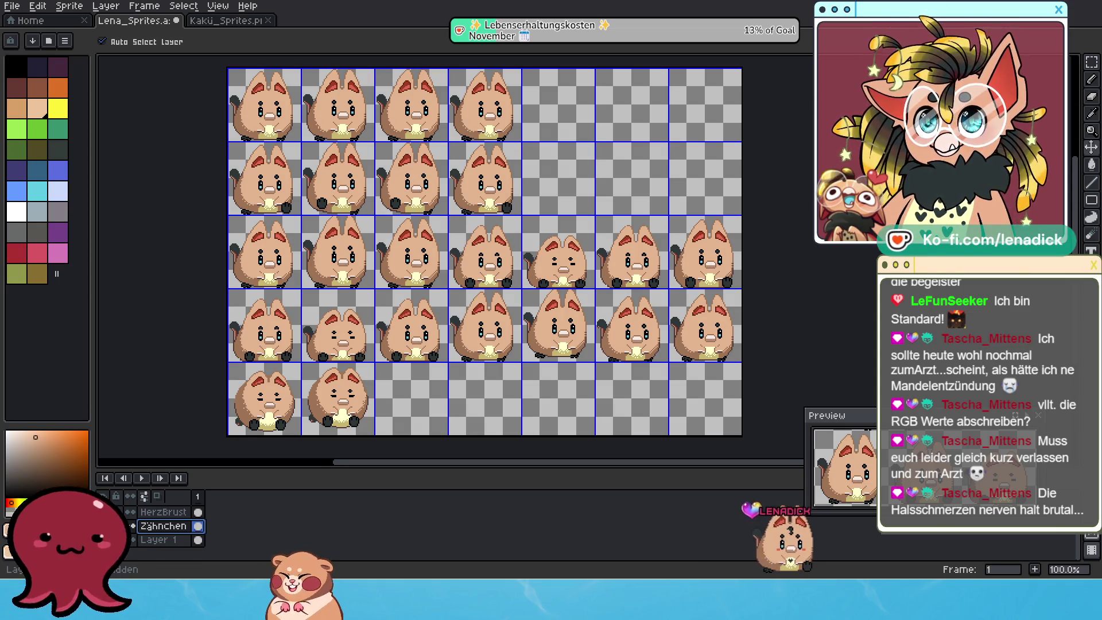
scroll(137, 522, up, 2)
scroll(136, 522, down, 2)
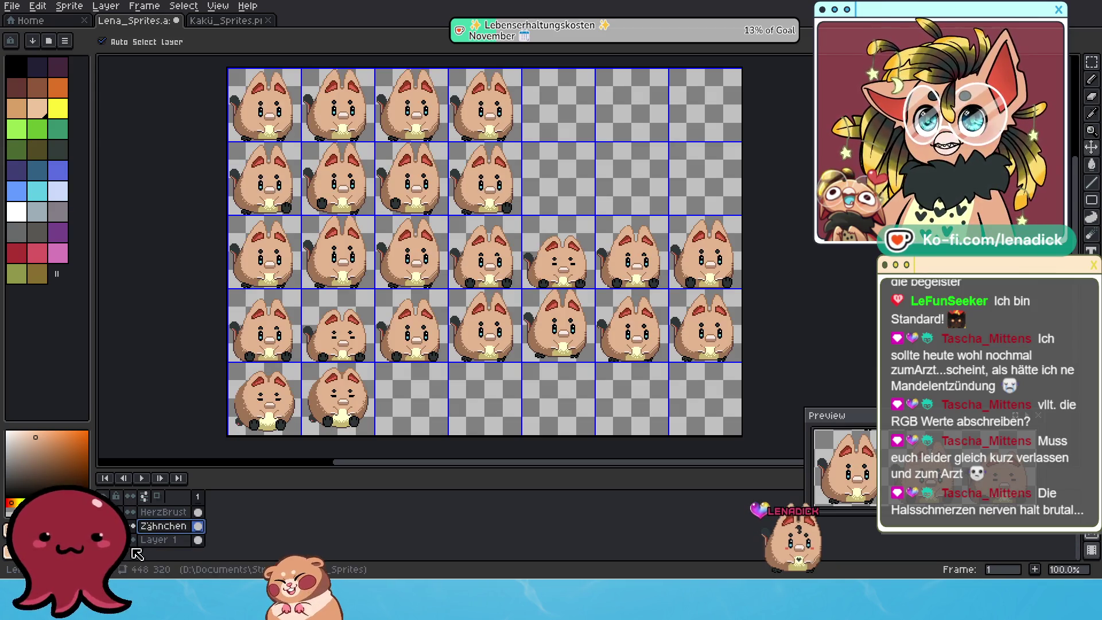
click(151, 540)
Step: Zoom to about 400% on the first hamster sprite and pick the Magic Wand tool
scroll(311, 339, up, 3)
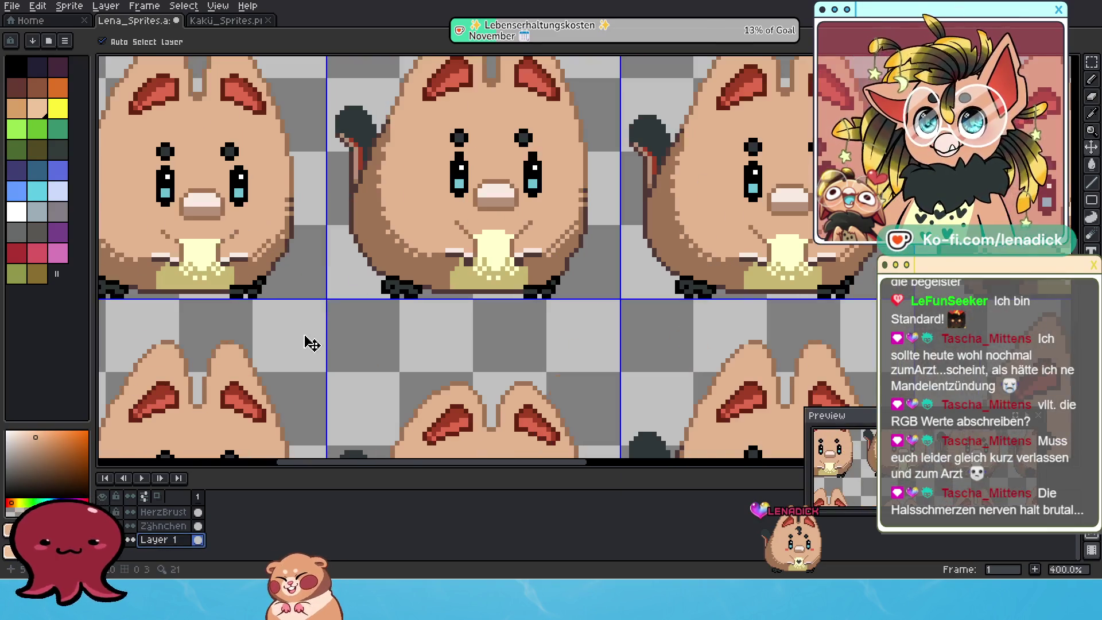
scroll(311, 343, down, 1)
scroll(294, 324, down, 2)
scroll(282, 287, up, 1)
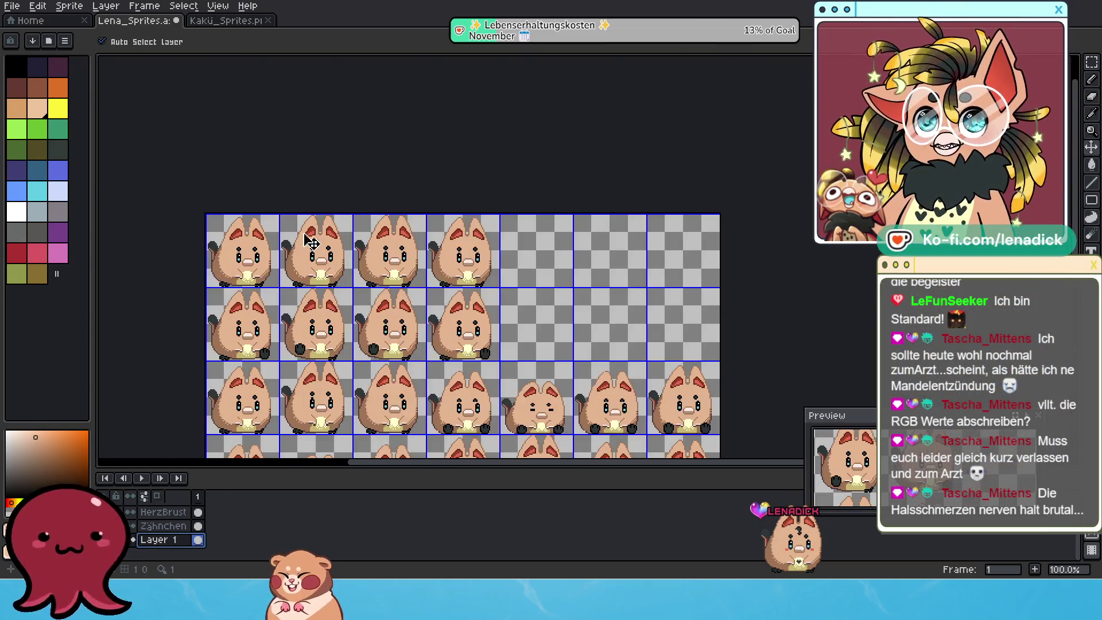
scroll(278, 281, up, 1)
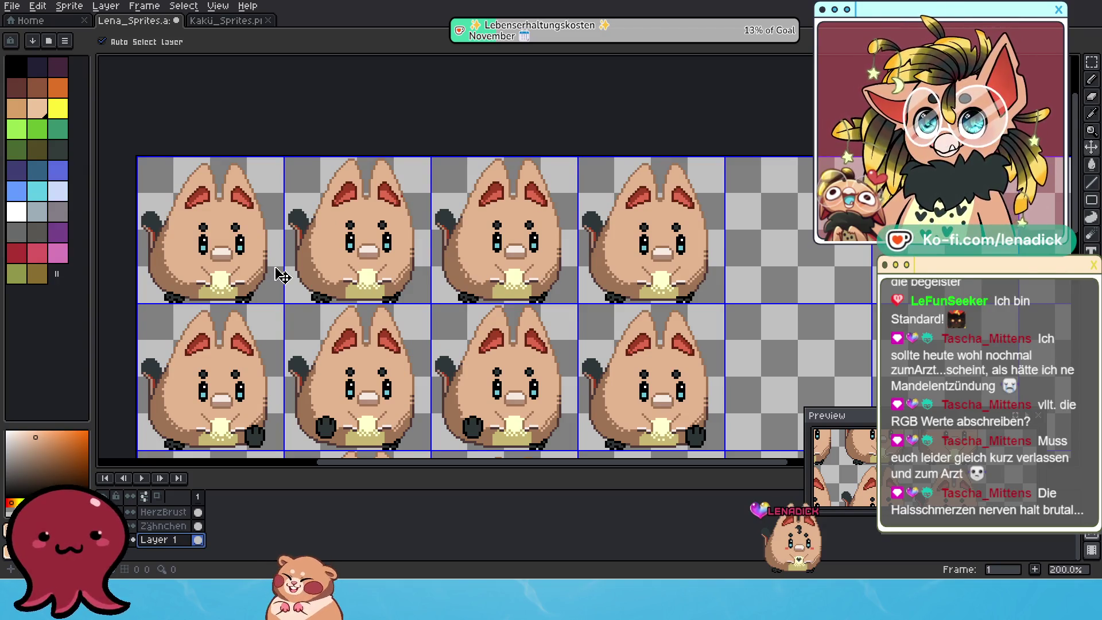
scroll(159, 235, up, 1)
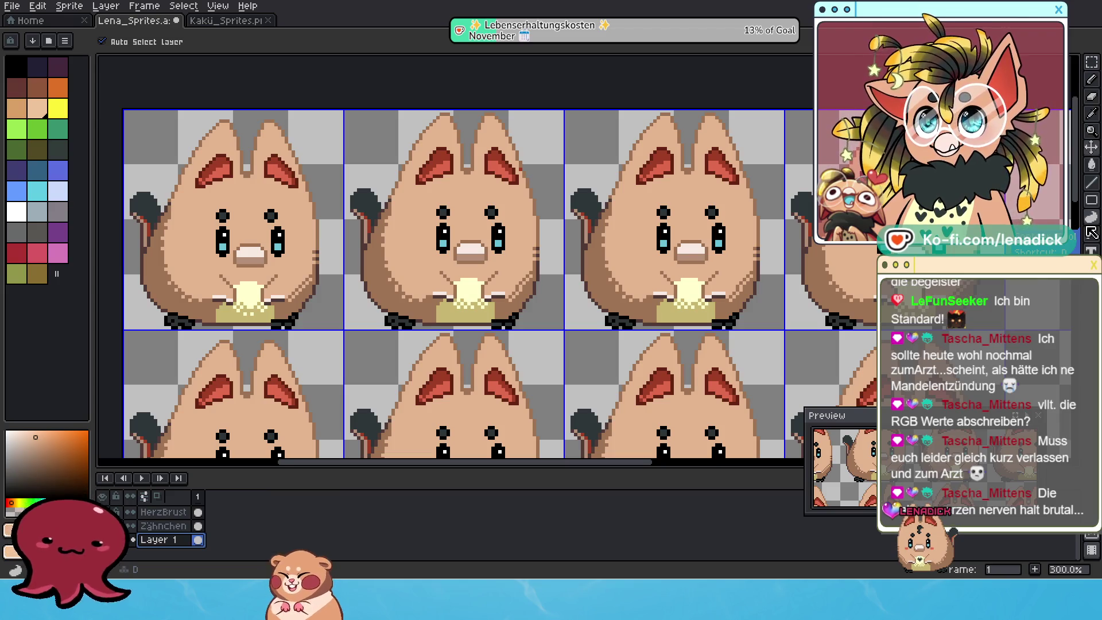
scroll(456, 214, down, 2)
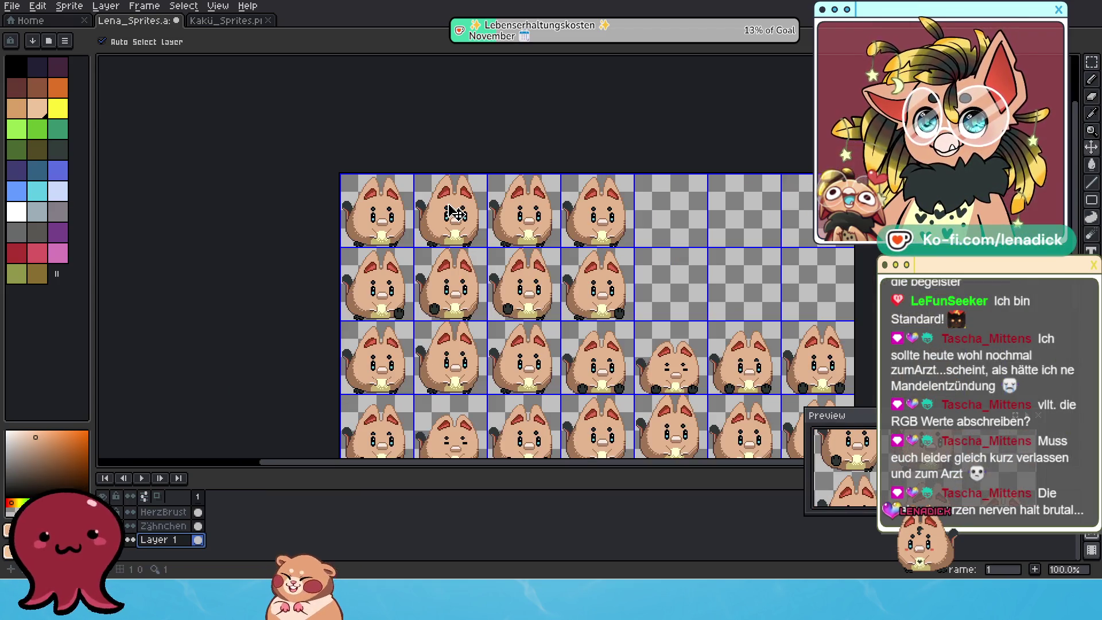
scroll(464, 262, up, 1)
scroll(453, 269, up, 1)
scroll(361, 165, down, 1)
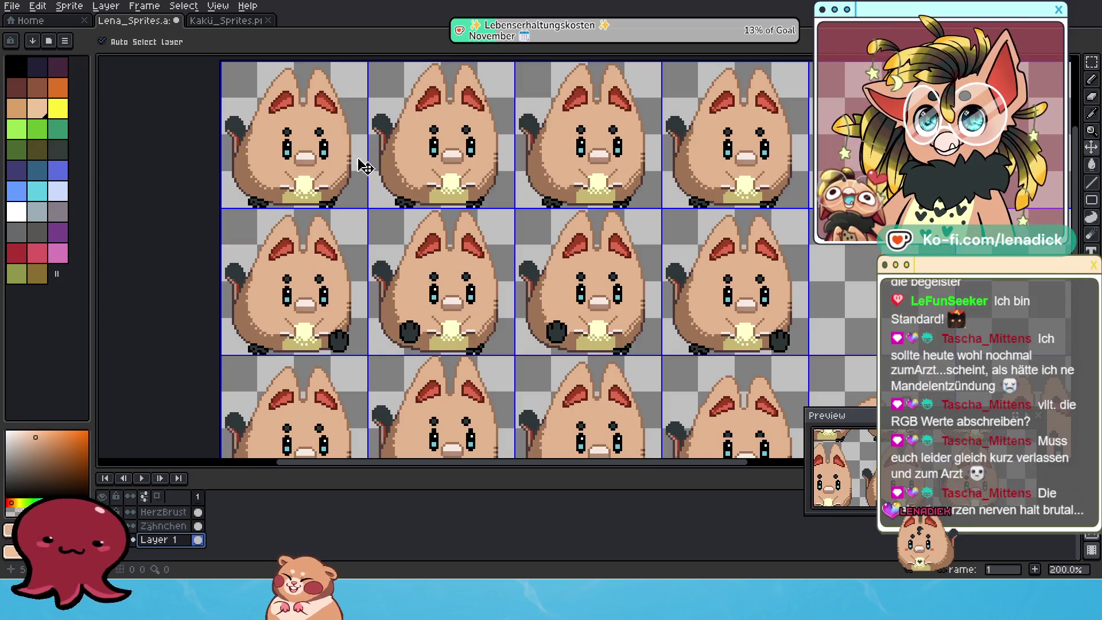
scroll(393, 265, up, 2)
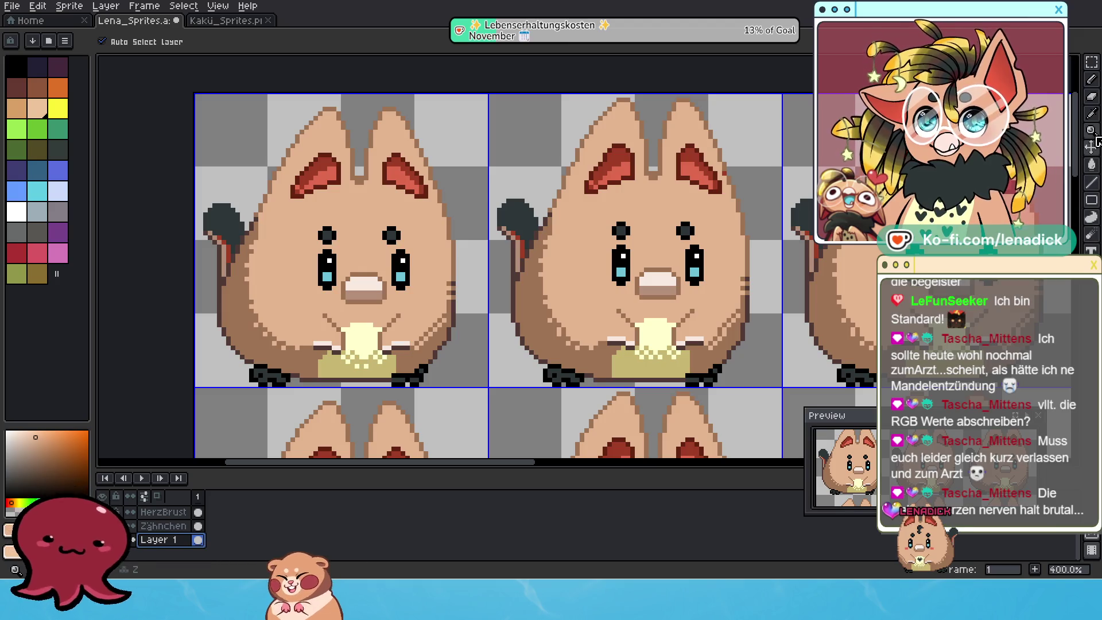
drag(1091, 62, 1079, 64)
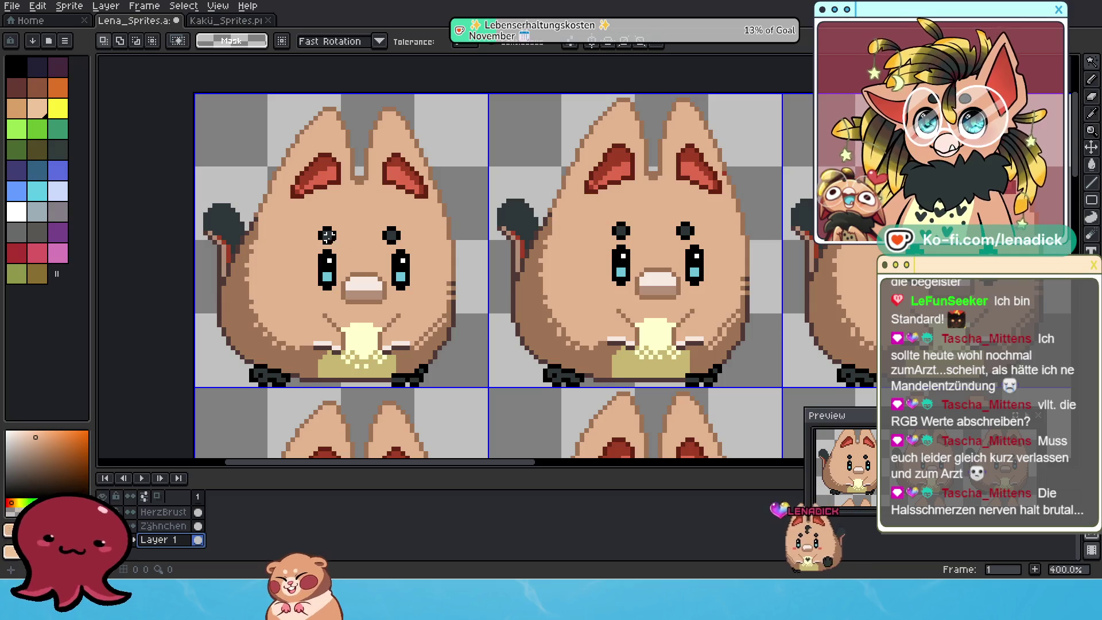
Step: Magic-Wand-select the dark dots above the first hamster's eyes, adjusting tolerance to 162
click(327, 235)
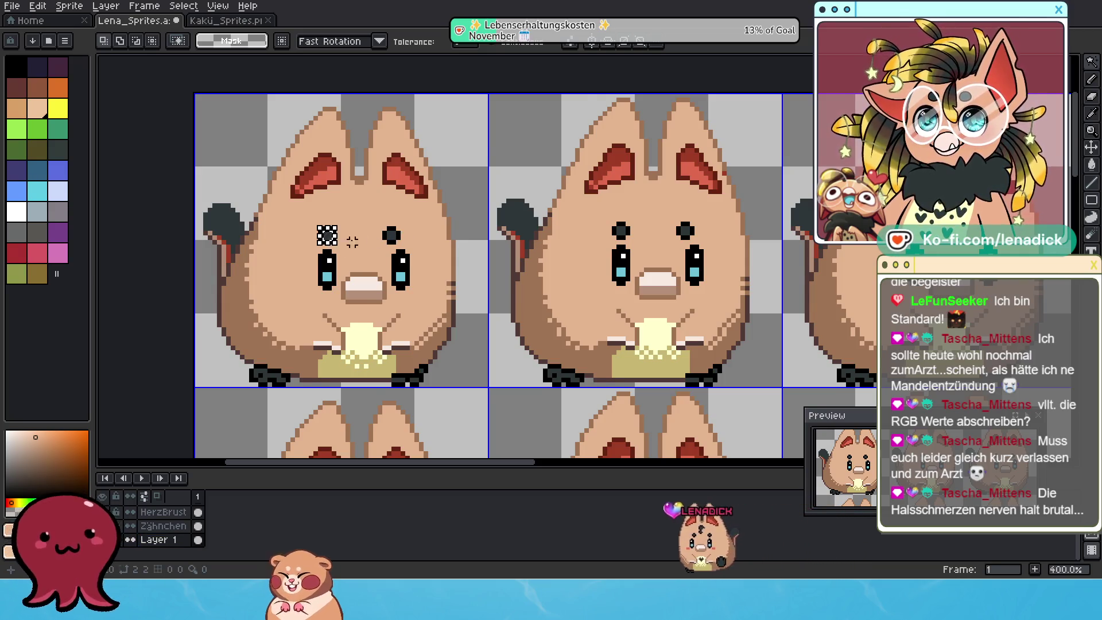
scroll(342, 243, up, 3)
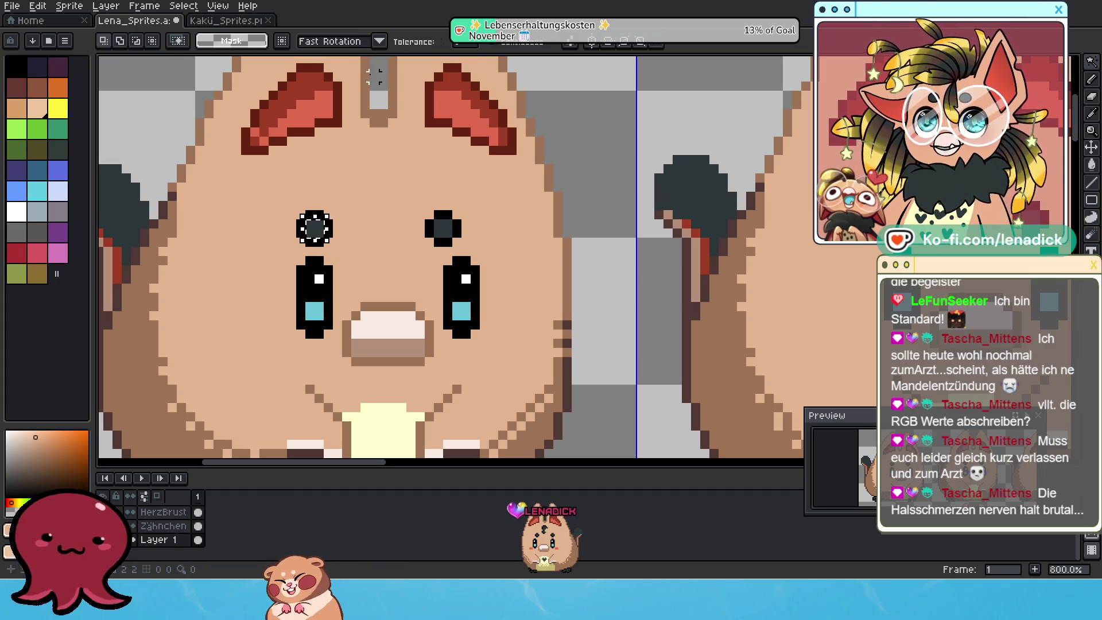
click(460, 45)
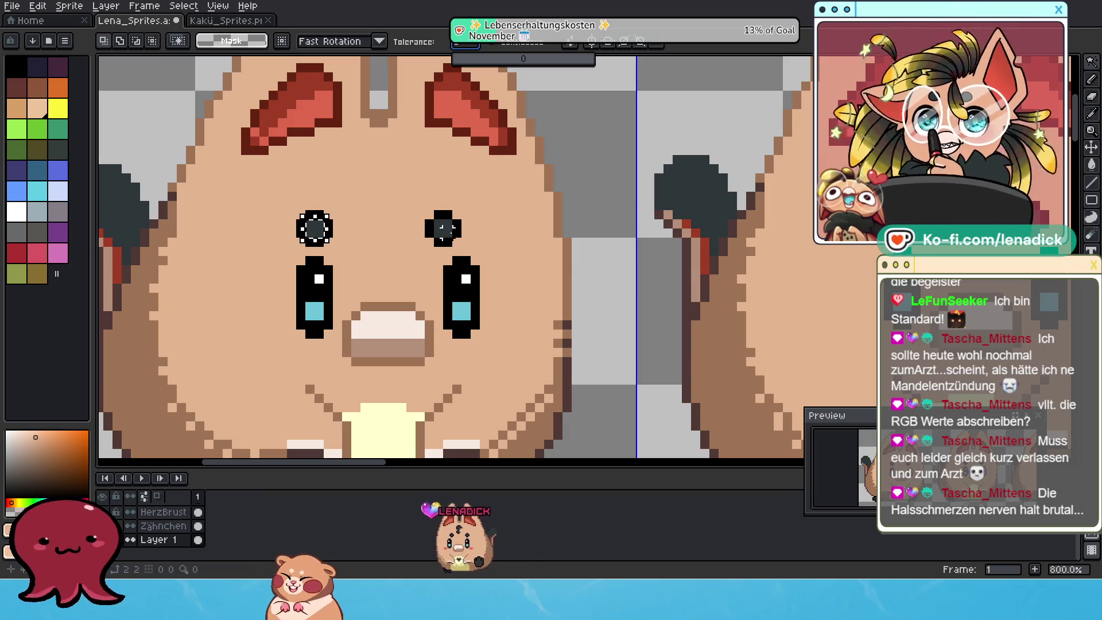
click(442, 227)
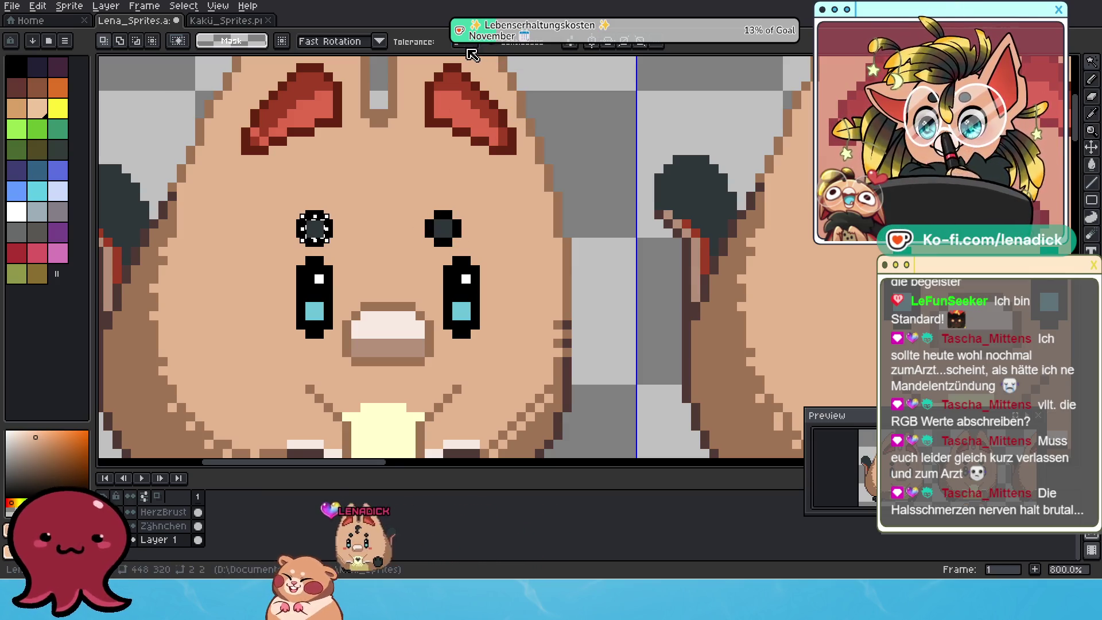
click(456, 43)
text(5)
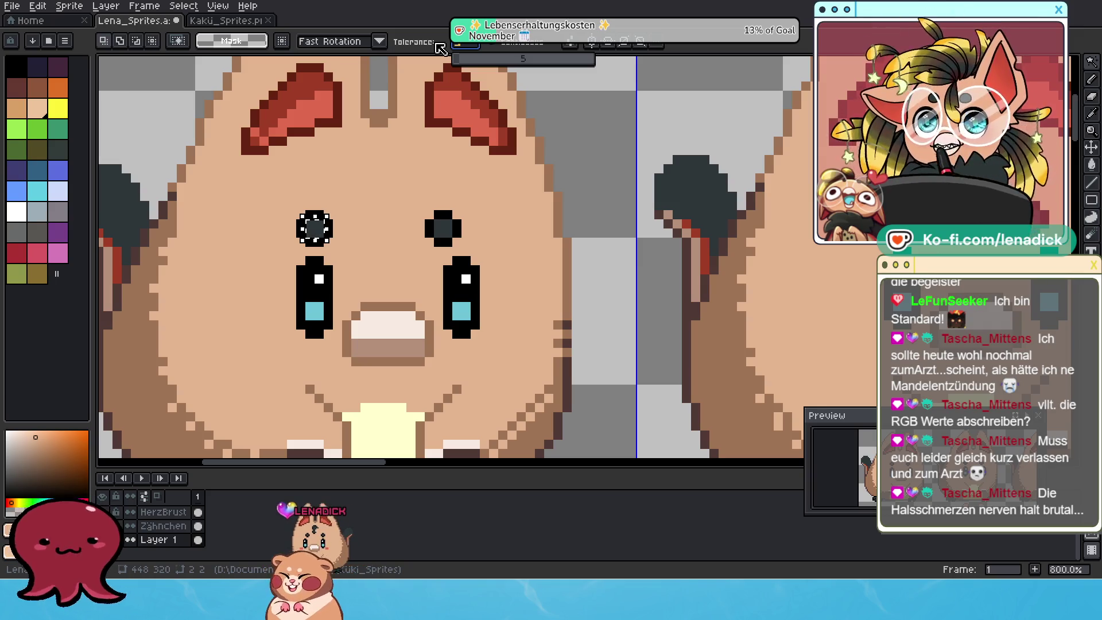
click(442, 228)
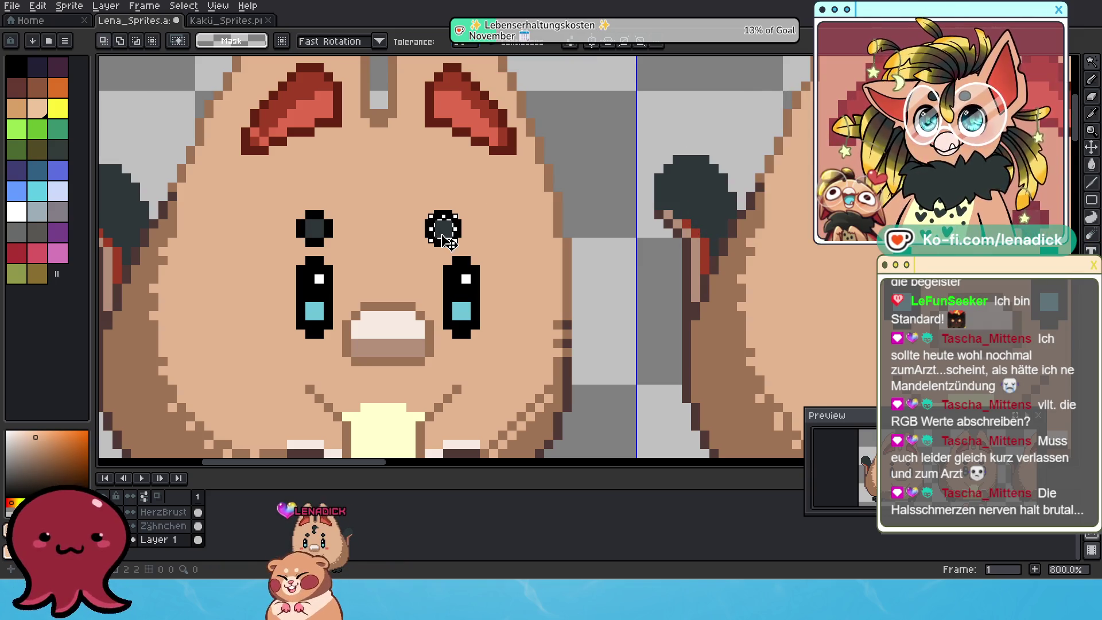
click(466, 44)
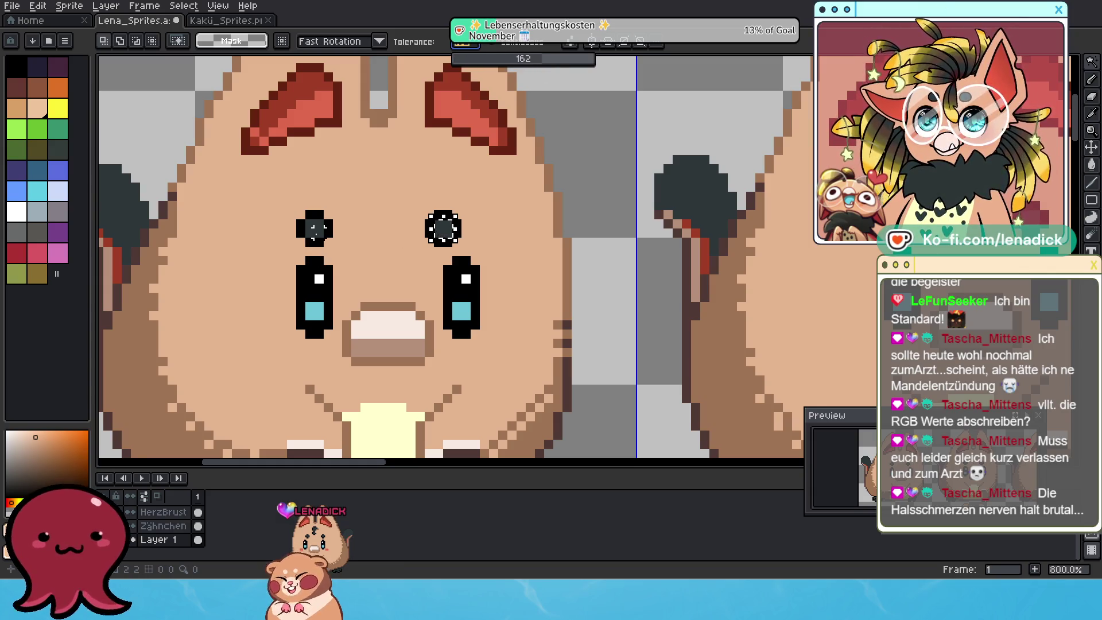
click(315, 229)
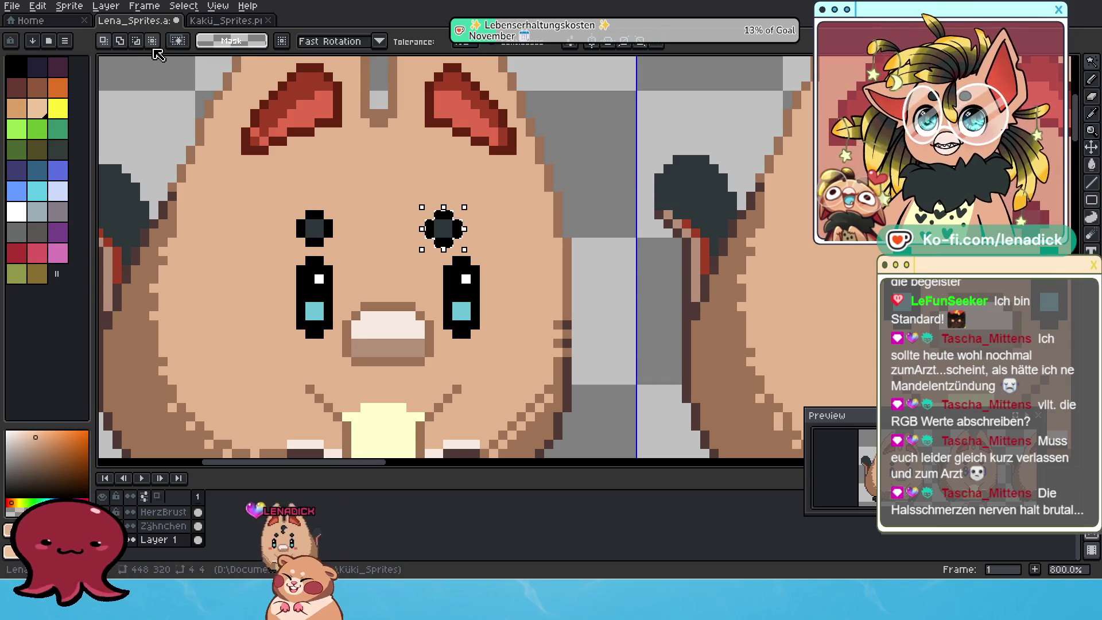
Step: Add the left and right eye dots of the first two frames to the selection
scroll(413, 218, down, 2)
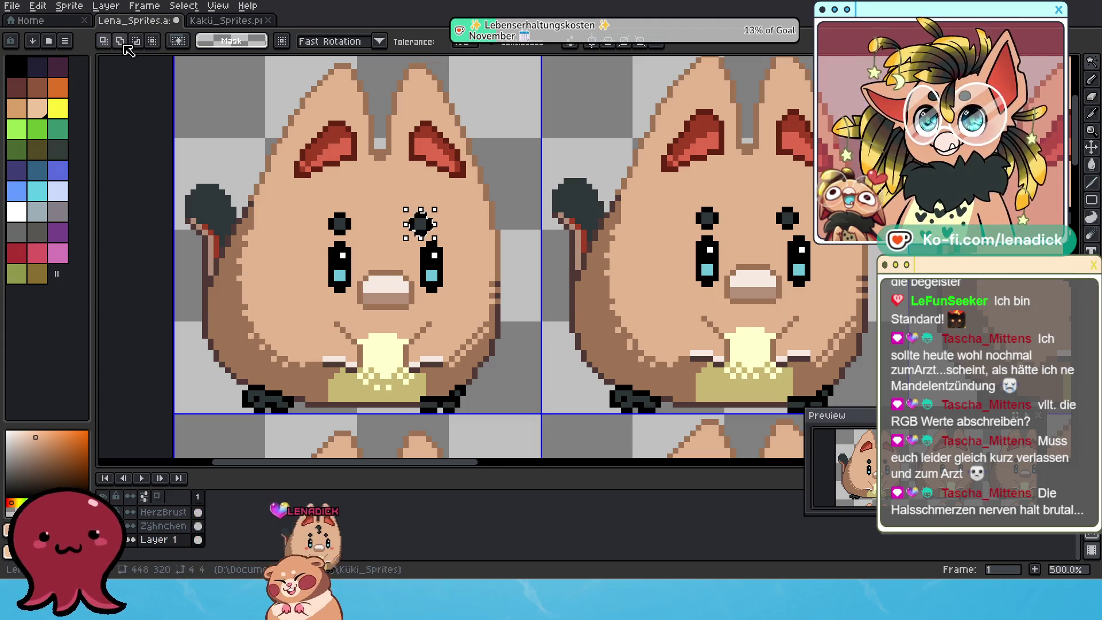
shift+click(340, 223)
scroll(400, 223, down, 1)
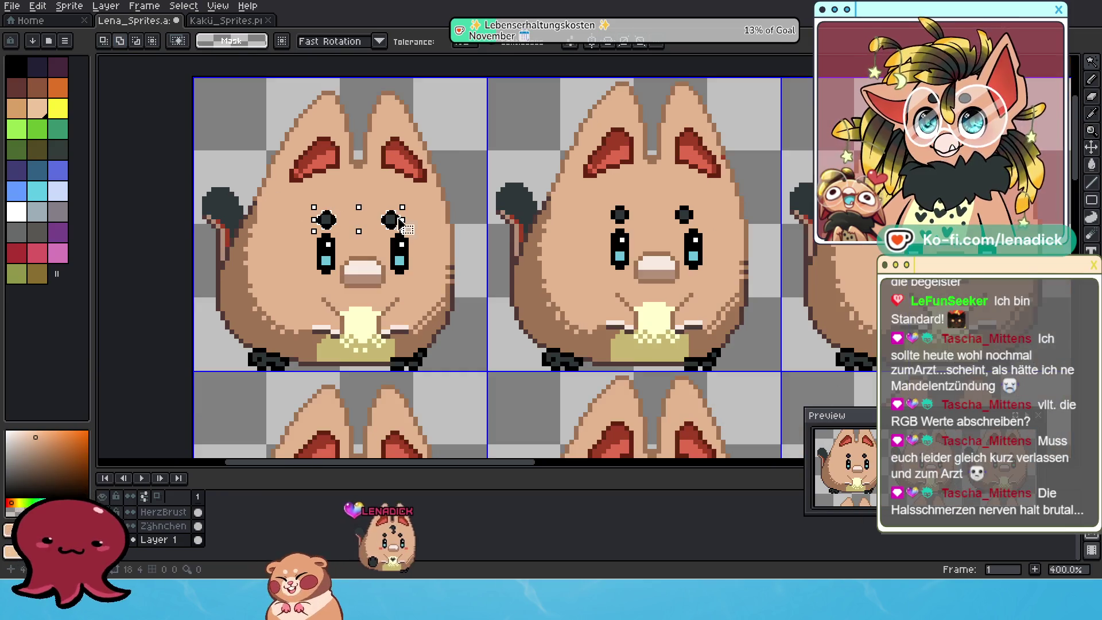
shift+click(684, 217)
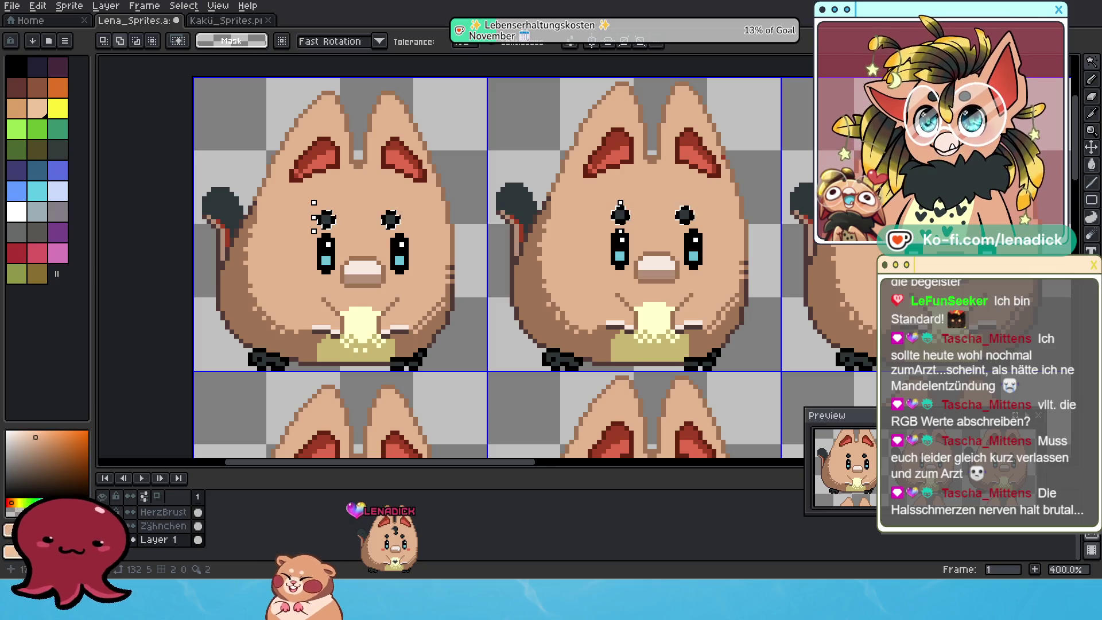
scroll(619, 214, down, 2)
scroll(661, 214, up, 2)
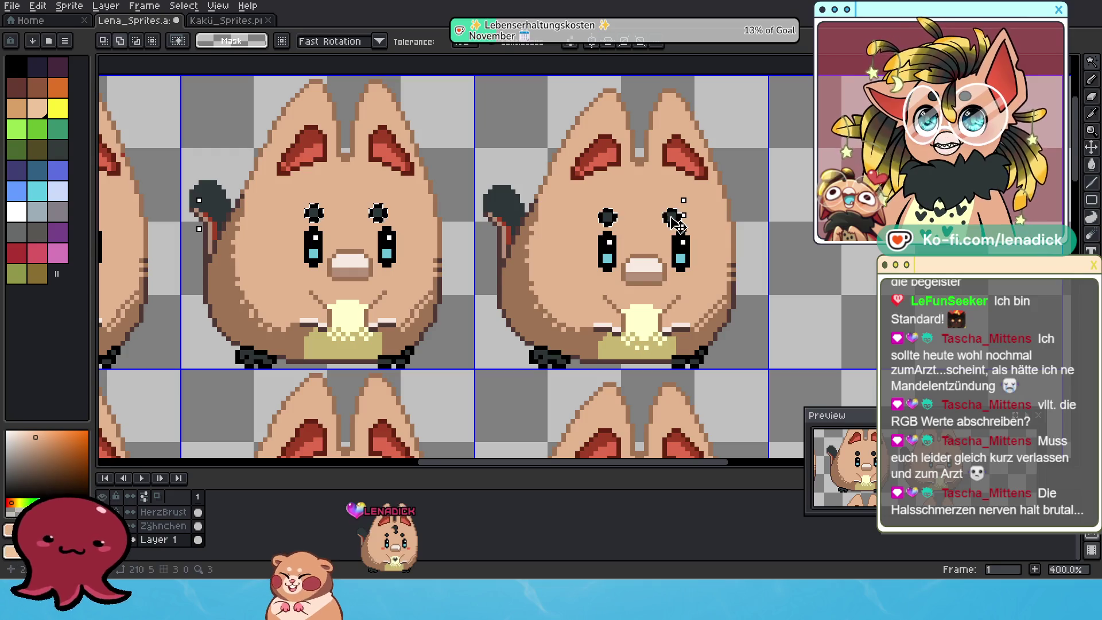
scroll(677, 221, down, 3)
scroll(475, 201, up, 3)
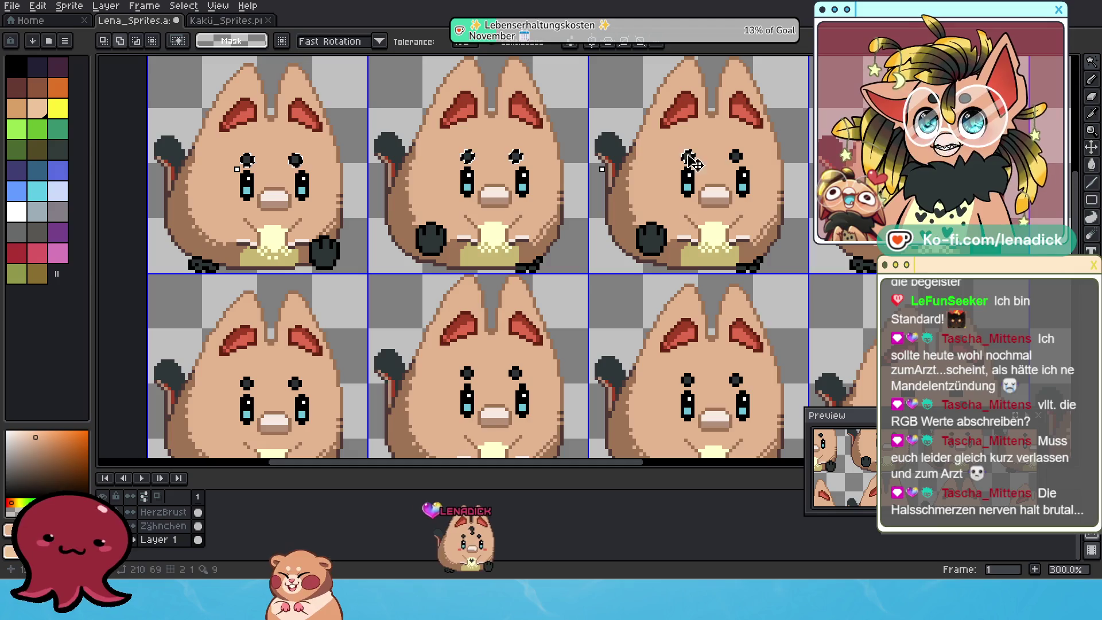
drag(591, 156, 485, 201)
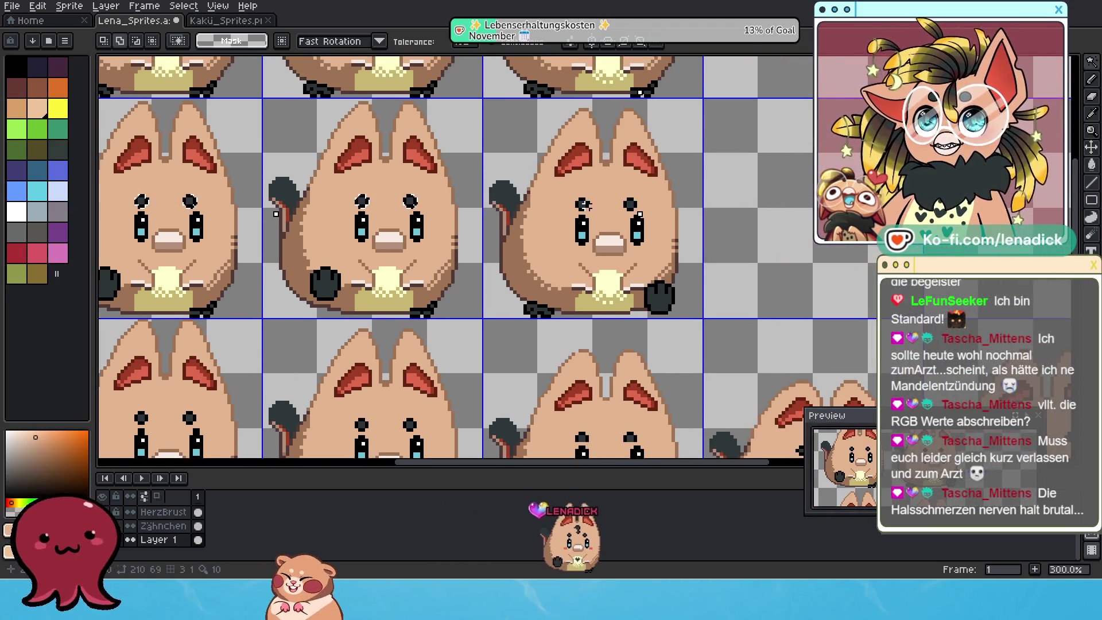
scroll(484, 247, down, 1)
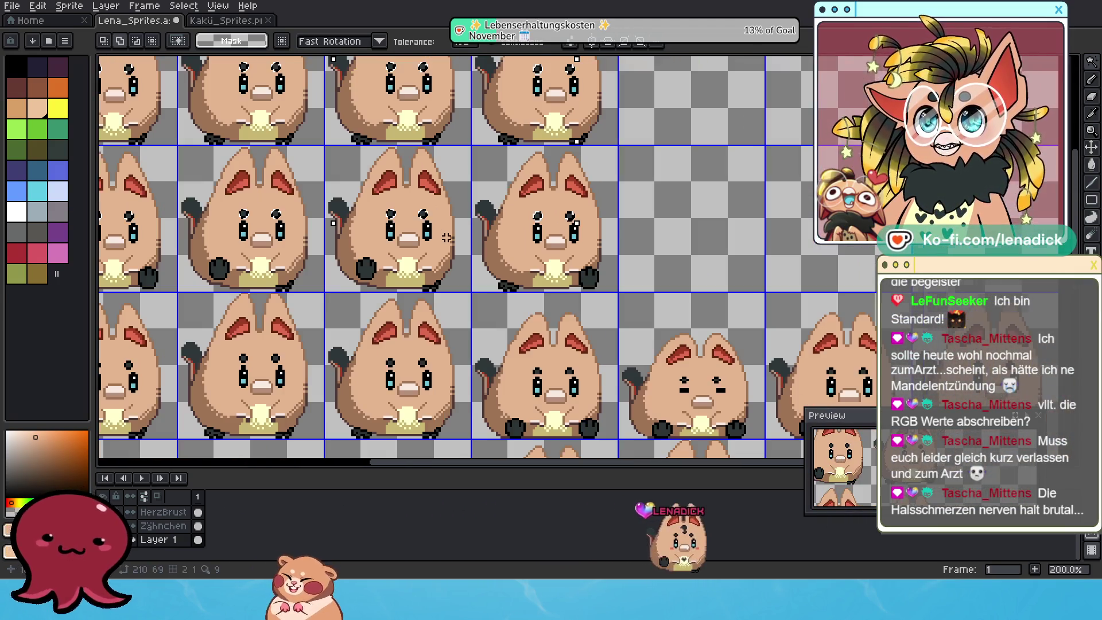
drag(484, 247, 400, 328)
scroll(400, 328, up, 1)
scroll(400, 328, up, 1)
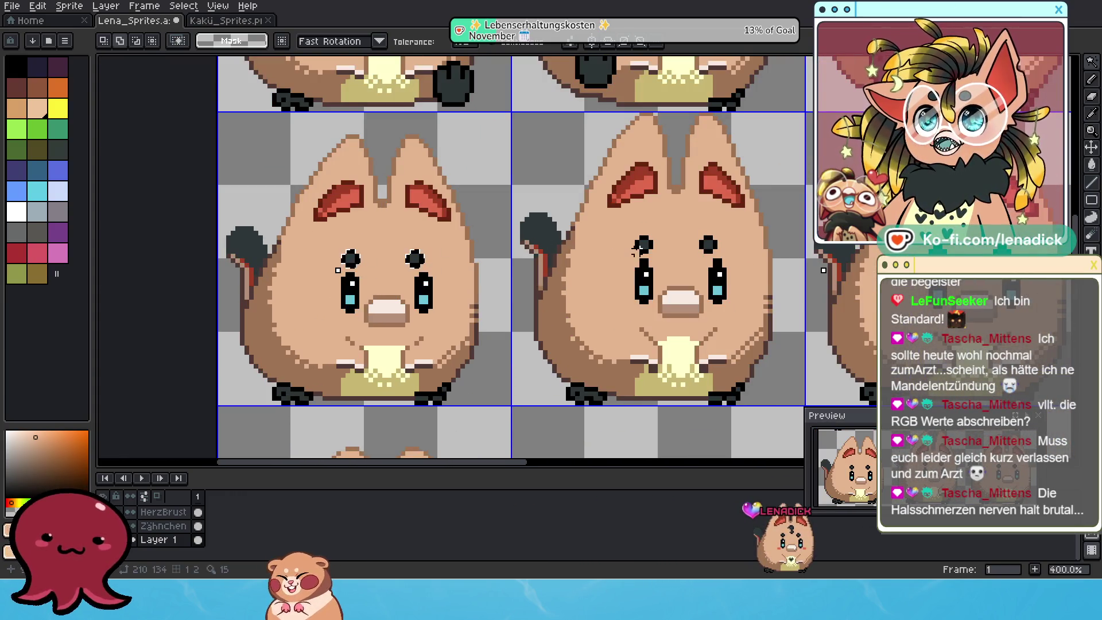
drag(324, 256, 434, 284)
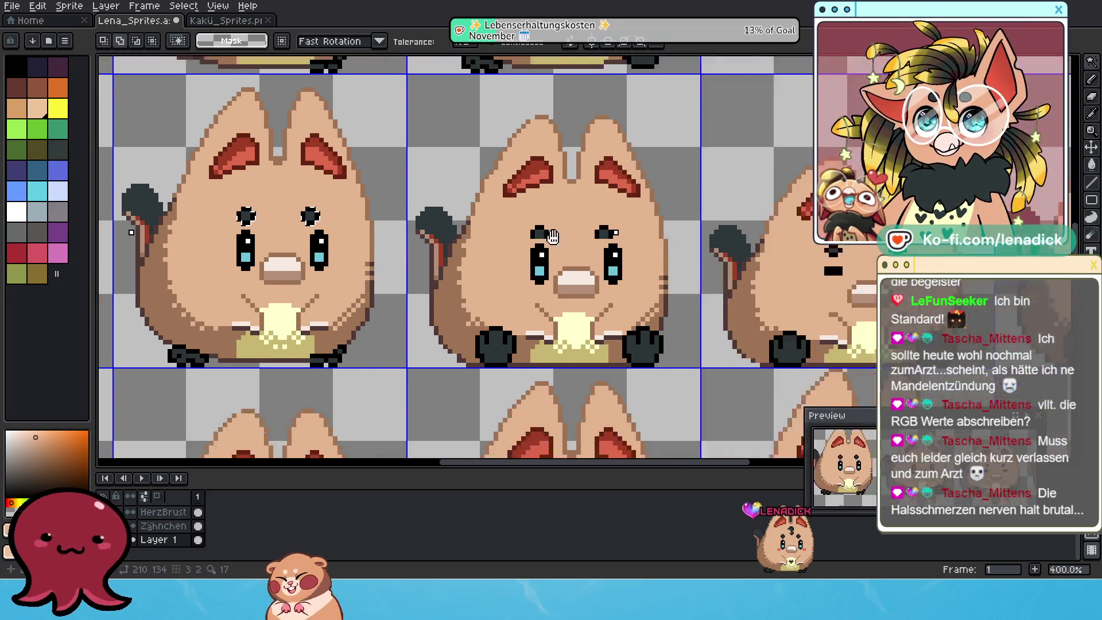
drag(524, 283, 420, 209)
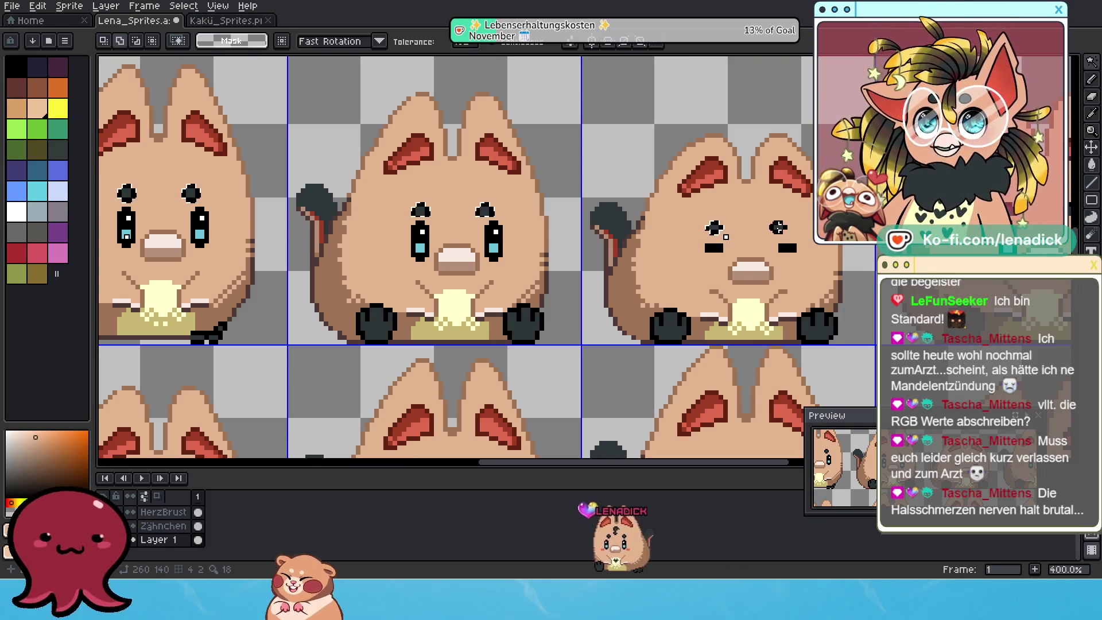
scroll(517, 246, right, 5)
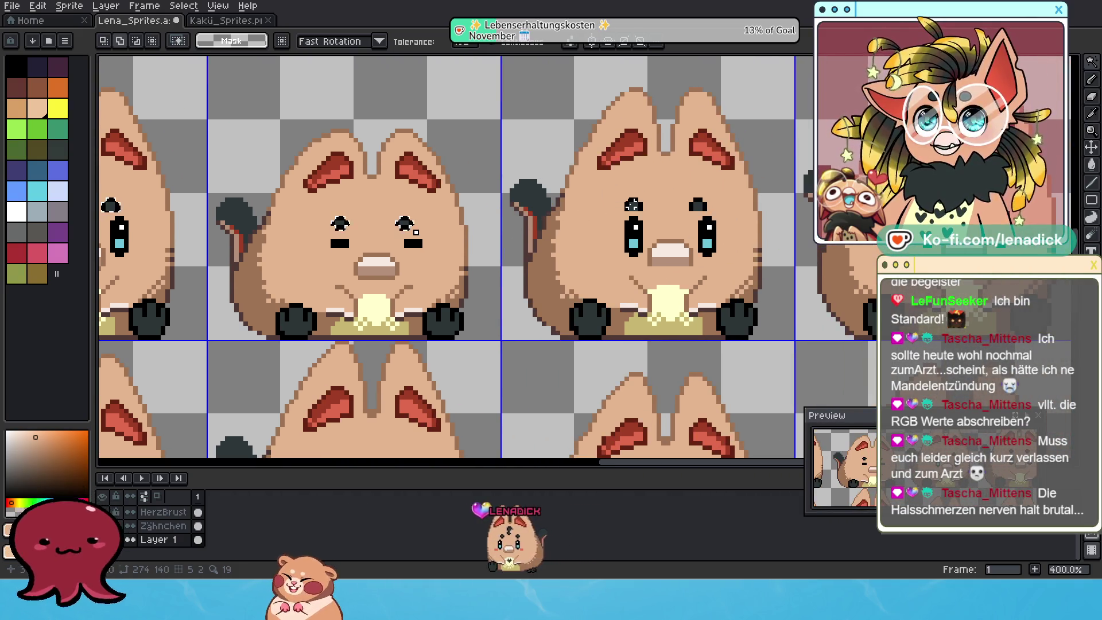
scroll(707, 217, right, 1)
click(564, 218)
scroll(631, 221, down, 3)
scroll(603, 253, up, 1)
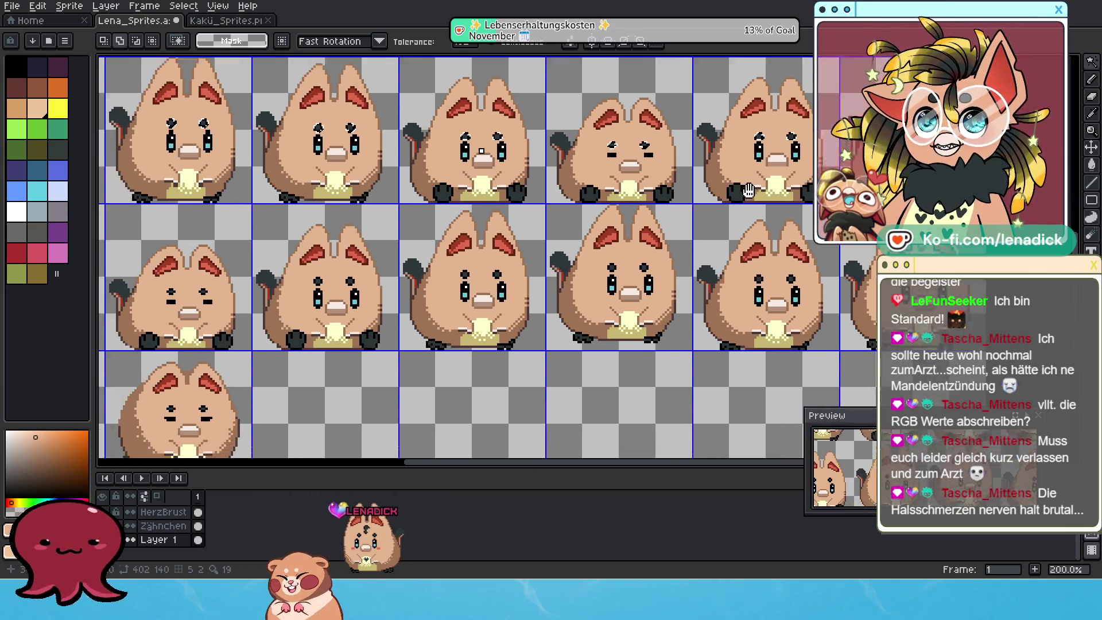
scroll(444, 253, up, 3)
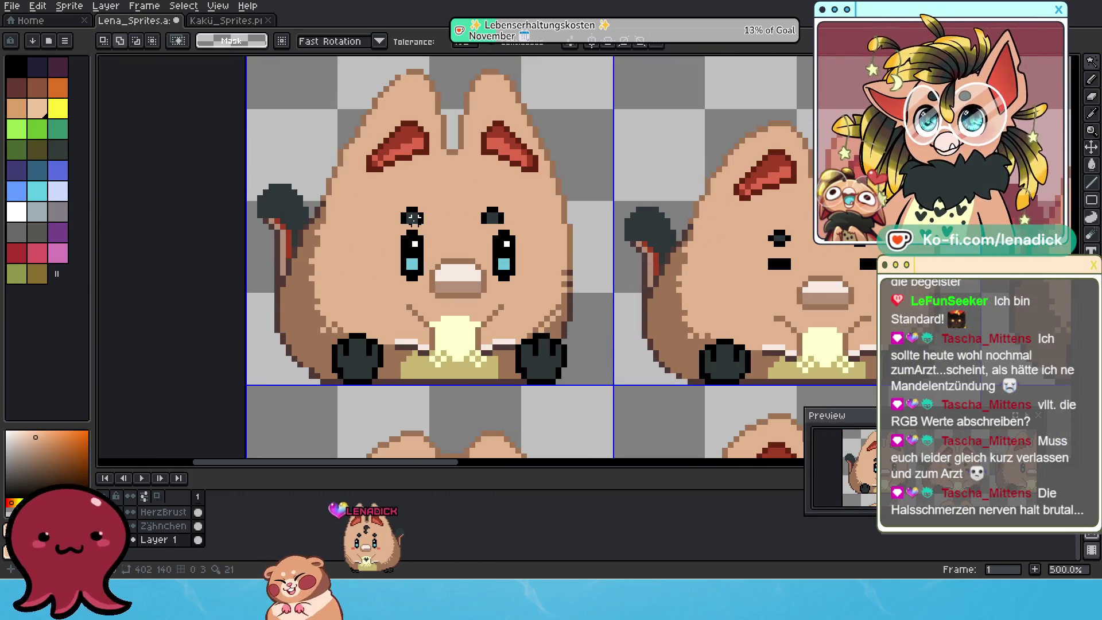
scroll(811, 285, right, 5)
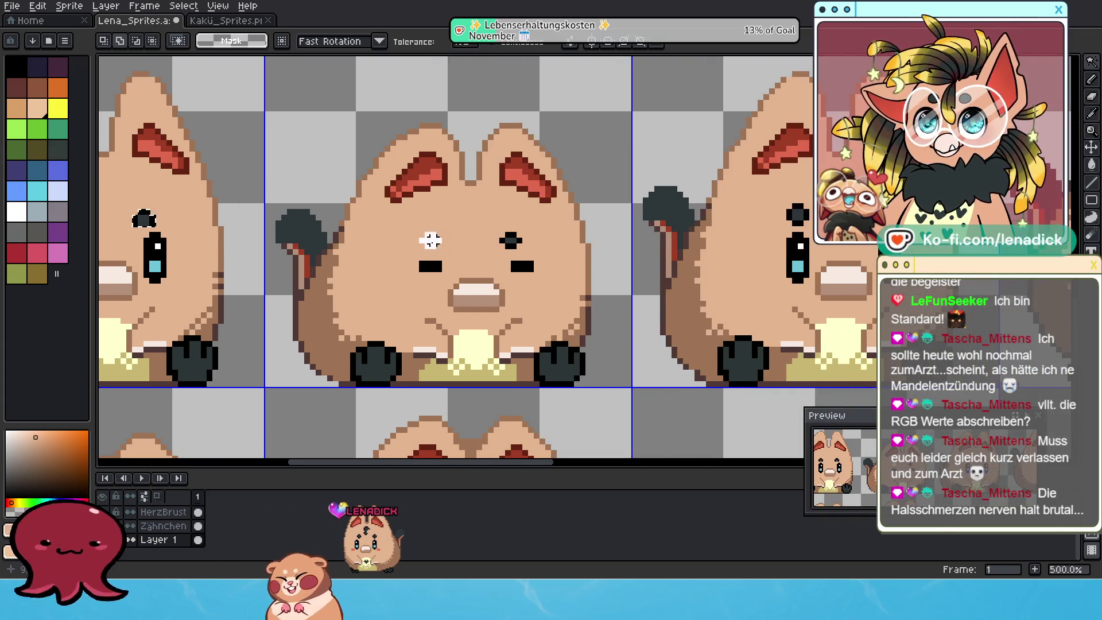
scroll(401, 251, right, 5)
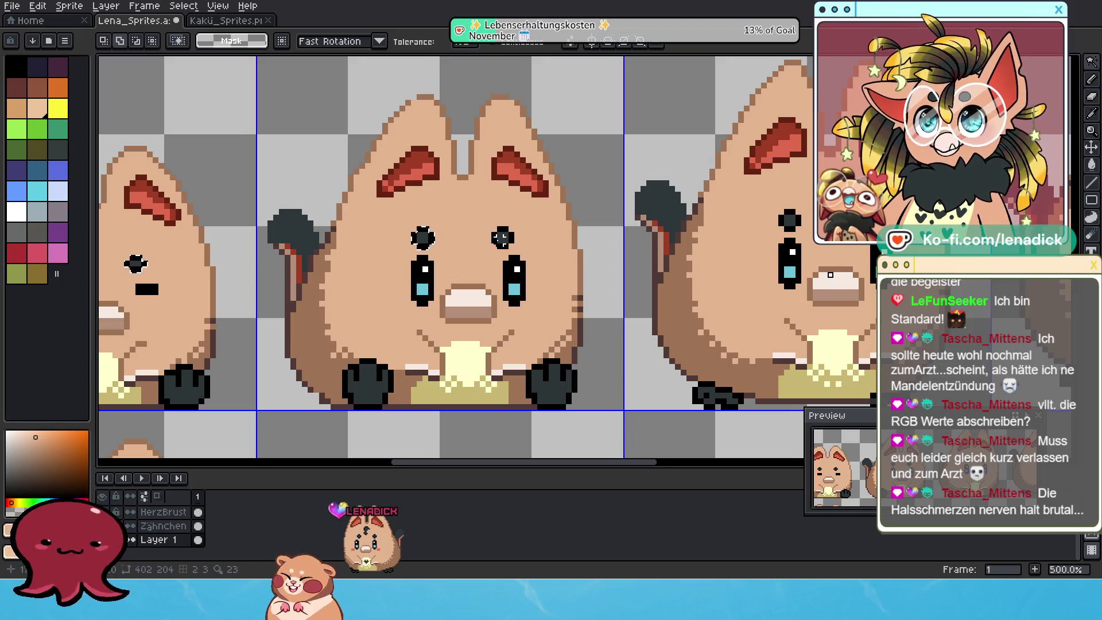
scroll(317, 251, right, 2)
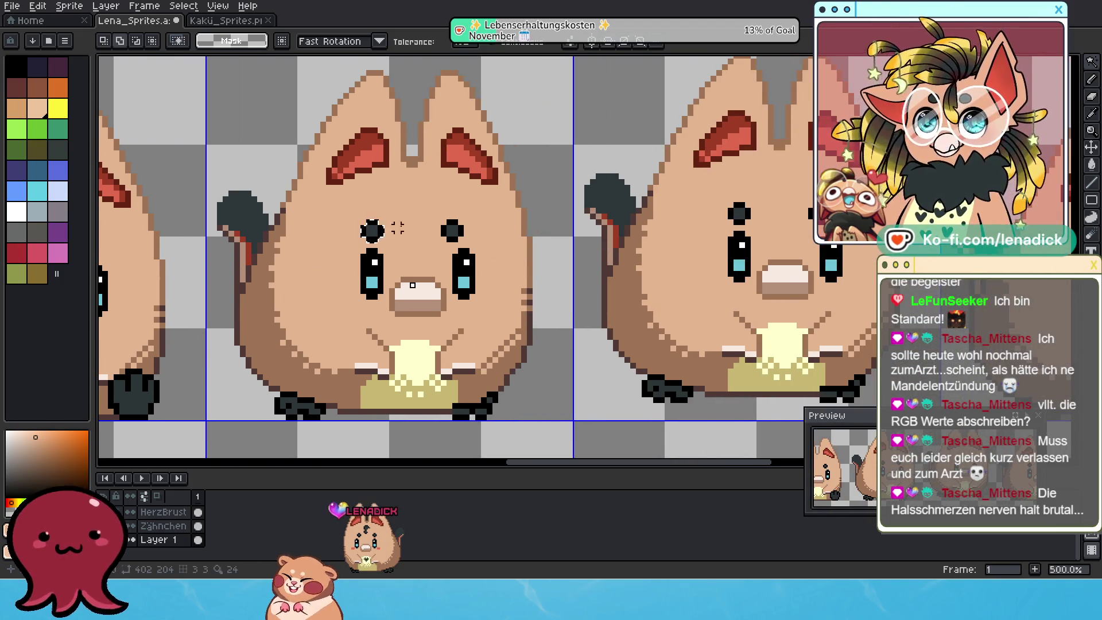
scroll(390, 224, right, 5)
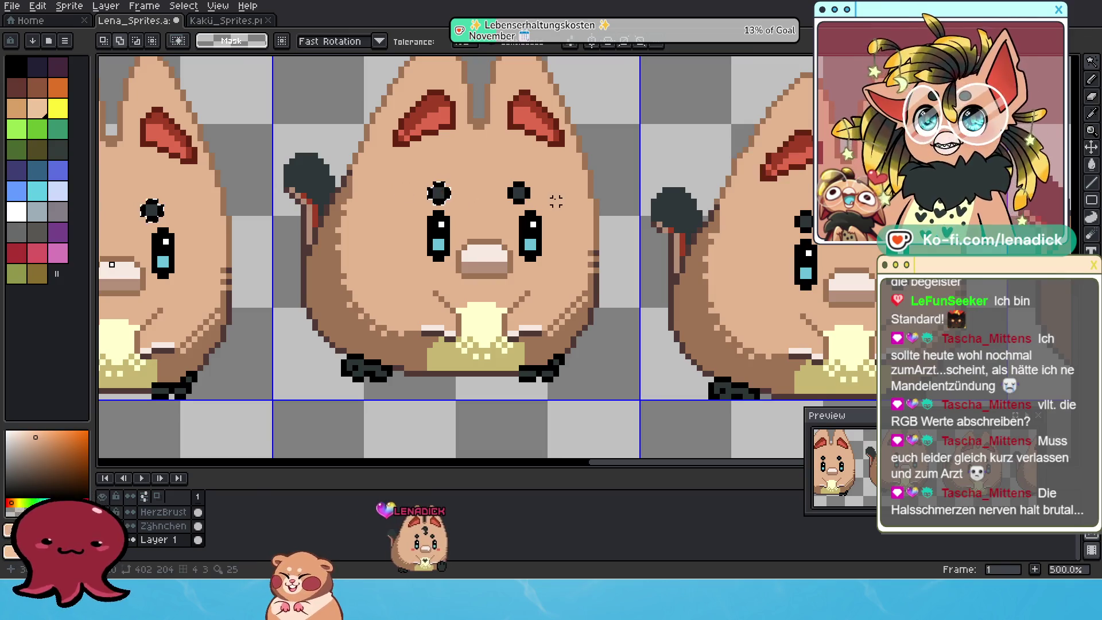
scroll(528, 194, right, 5)
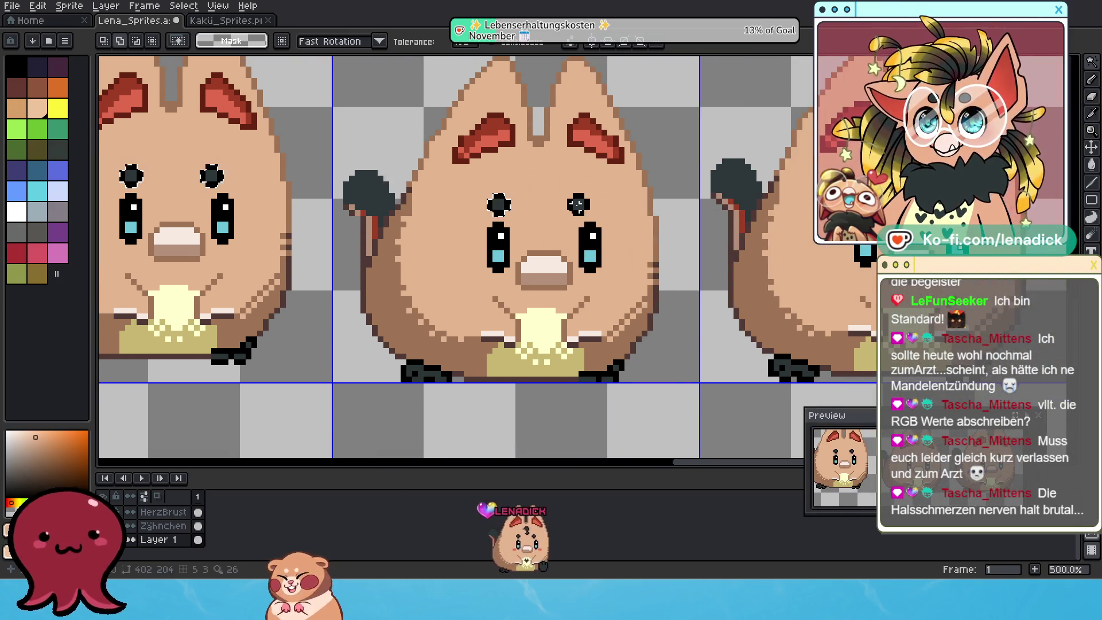
scroll(580, 205, right, 4)
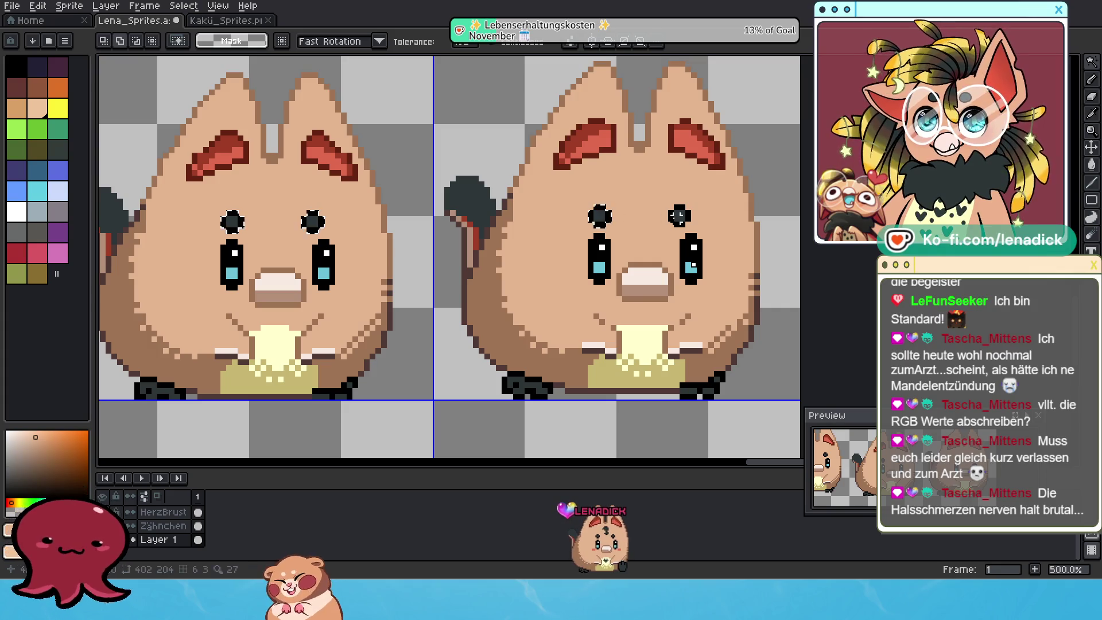
scroll(325, 319, down, 2)
scroll(325, 319, down, 3)
drag(325, 319, 450, 265)
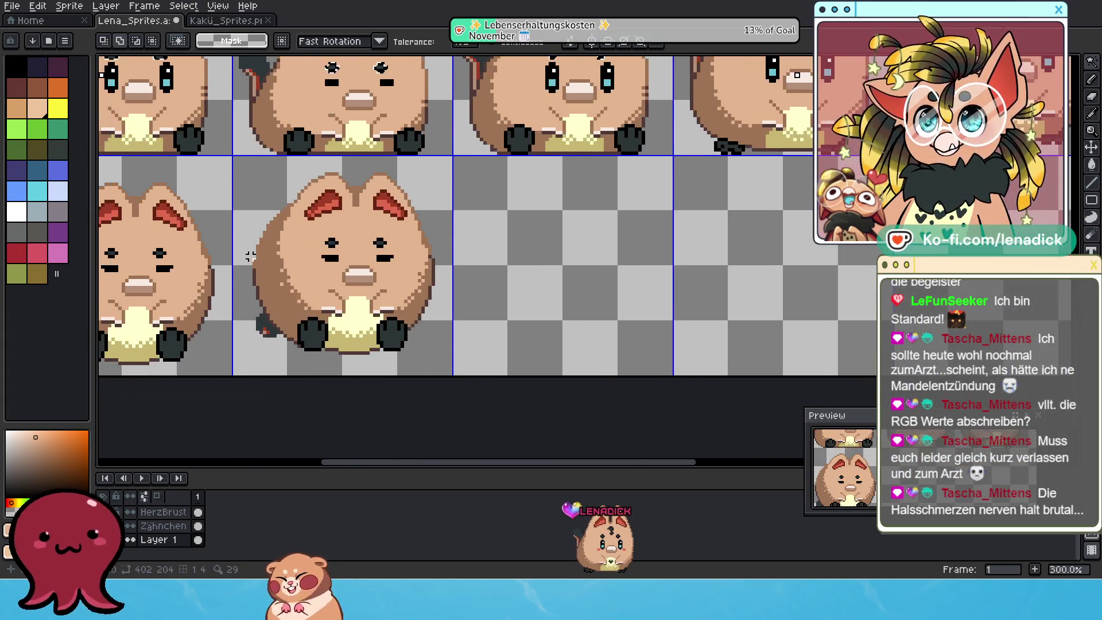
scroll(449, 266, up, 1)
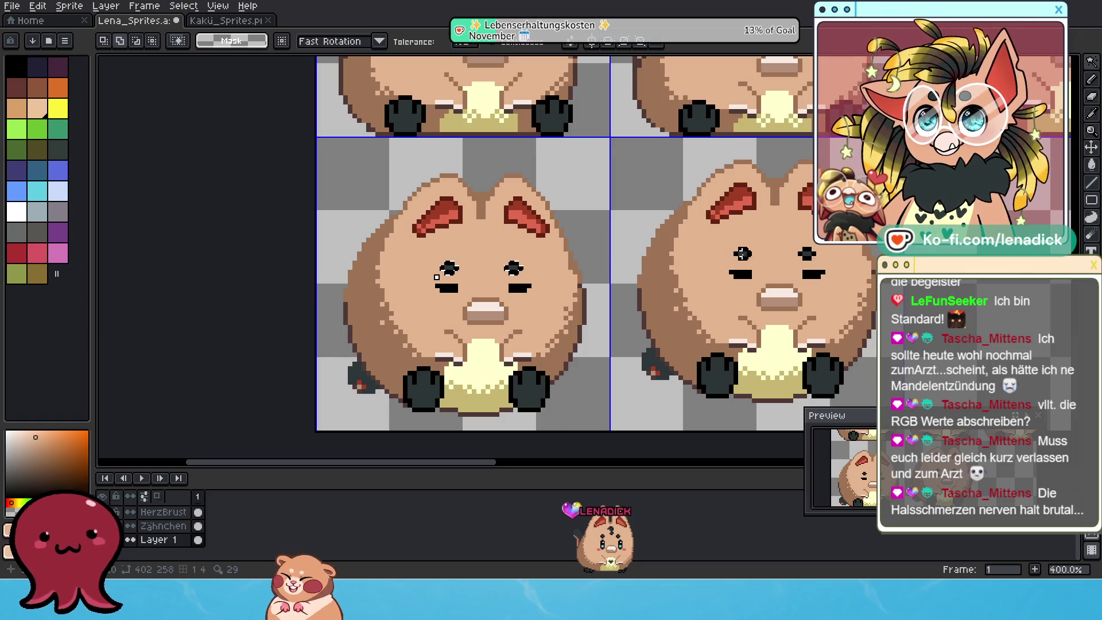
scroll(786, 259, down, 2)
scroll(631, 310, down, 1)
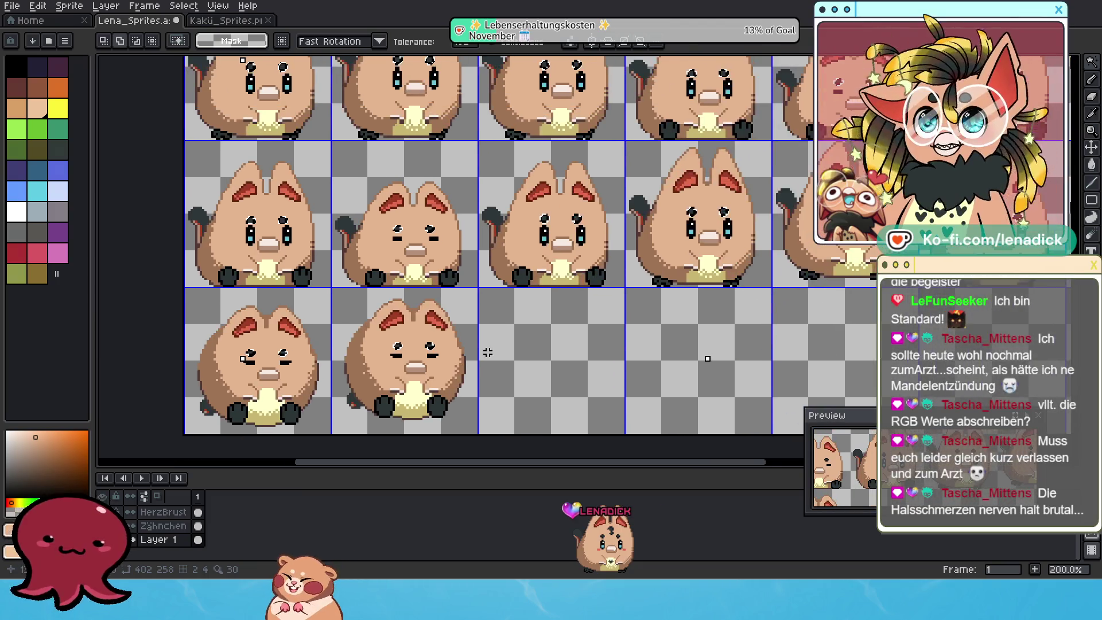
scroll(470, 358, down, 1)
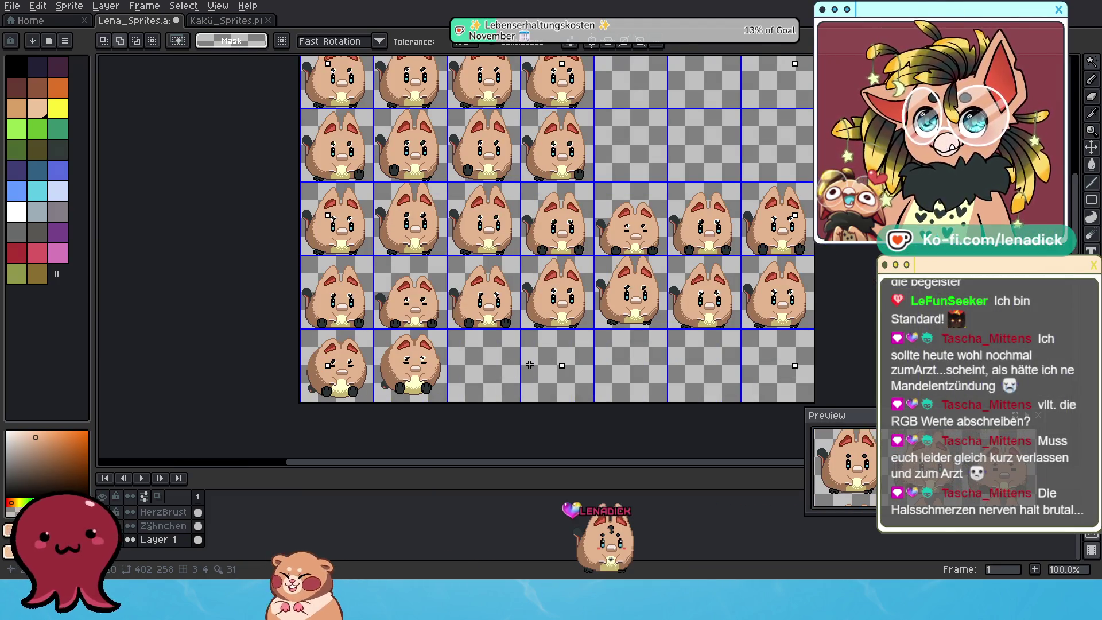
Step: Recentre the sprite sheet and add an empty Layer 2 via Layer > New > New Layer
drag(530, 365, 494, 388)
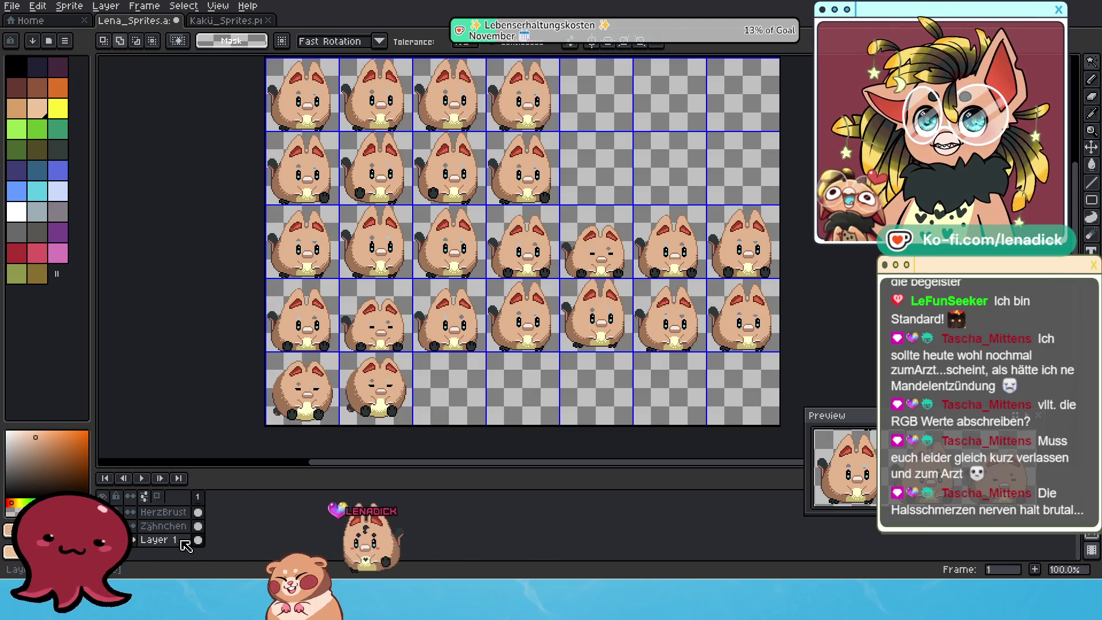
click(118, 11)
mouse_move(114, 75)
click(244, 79)
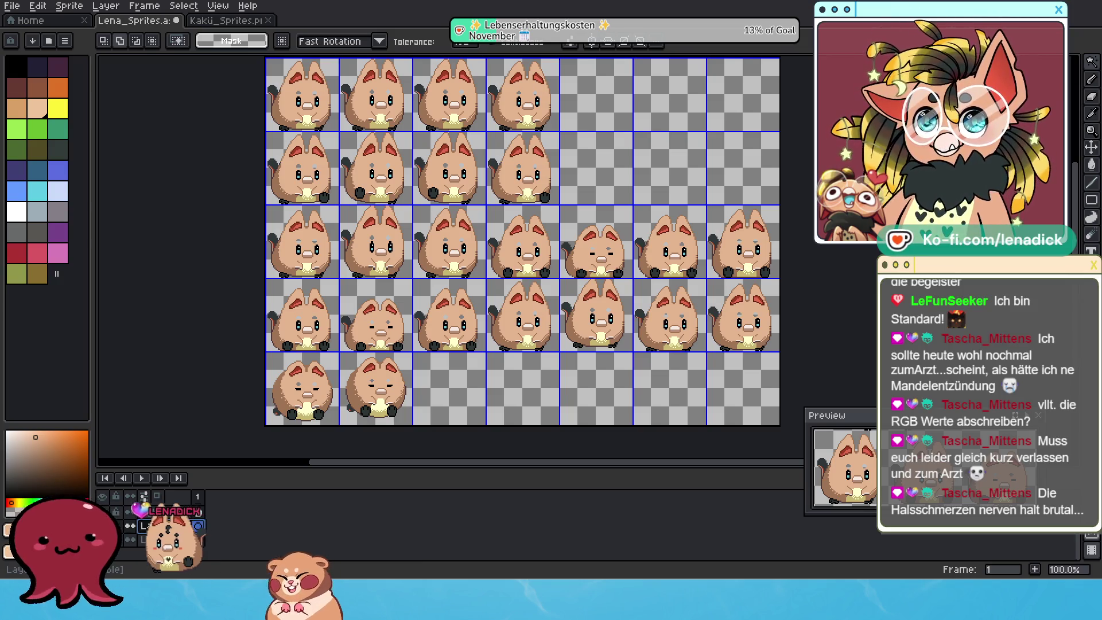
Step: Inspect Layer 1's properties without changes and briefly toggle its visibility off and on
double_click(167, 531)
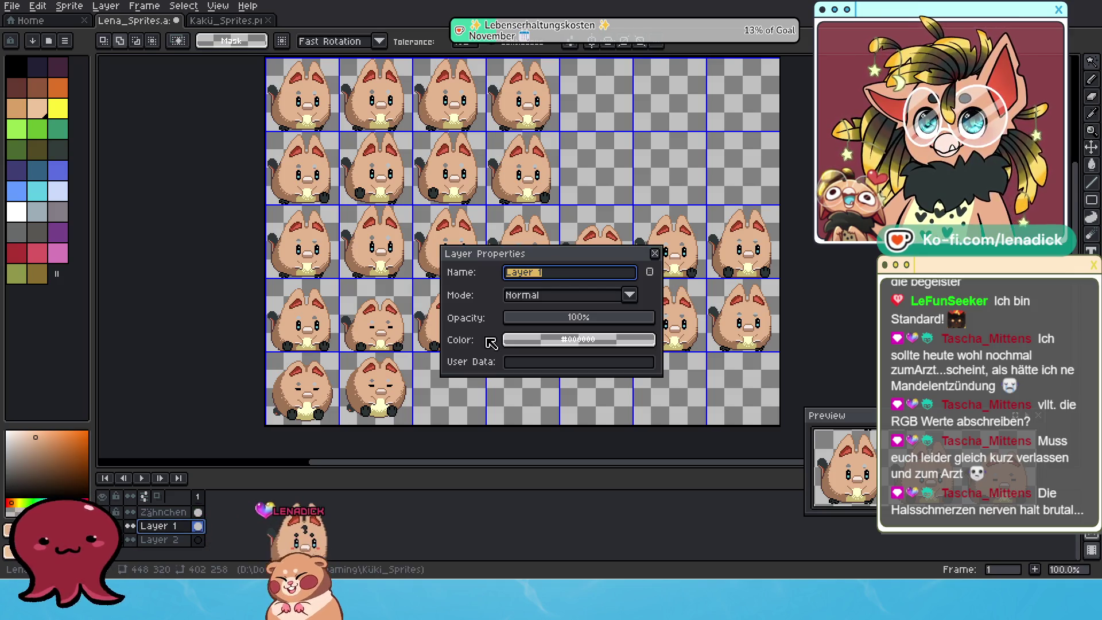
click(655, 254)
click(129, 526)
click(130, 525)
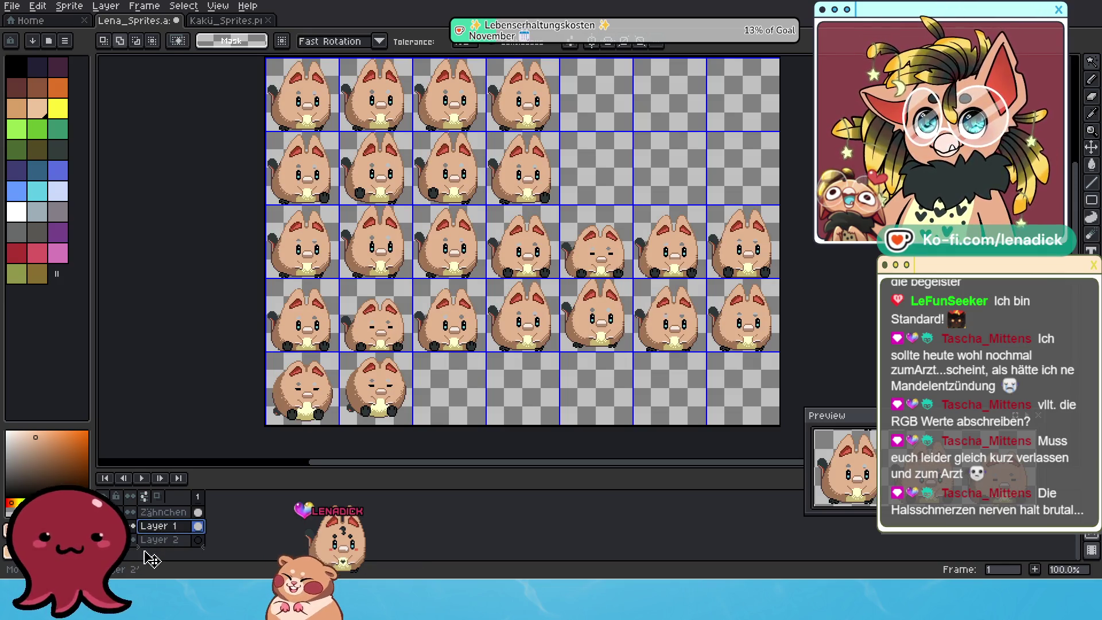
Step: Move Layer 2 above Layer 1, rename it Augenbrauen, and paste the eyebrow pixels
drag(152, 559, 158, 526)
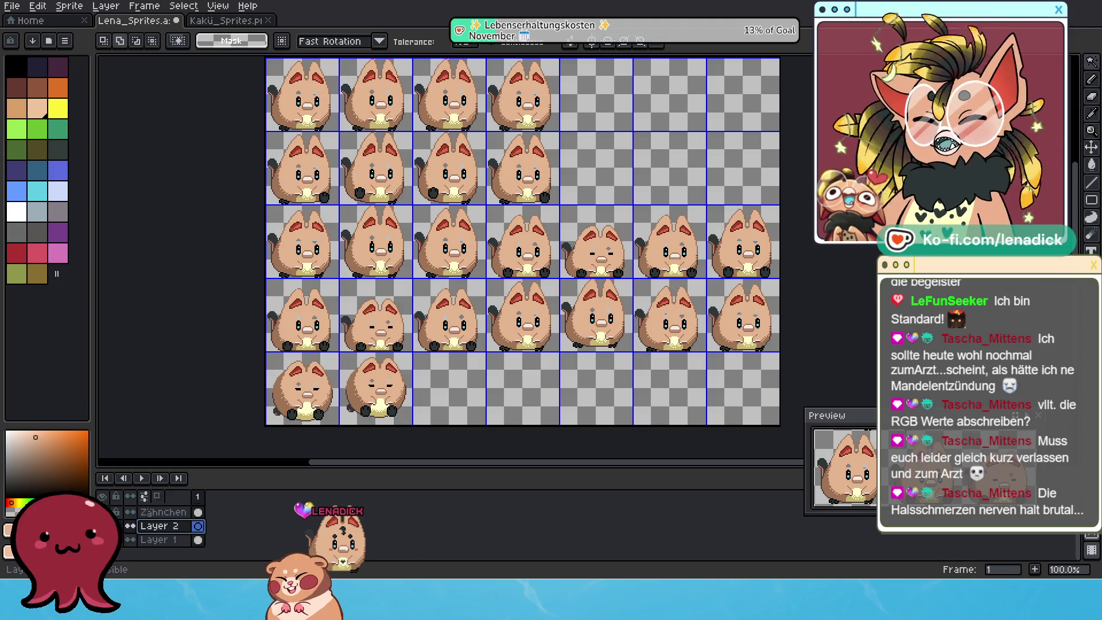
double_click(166, 526)
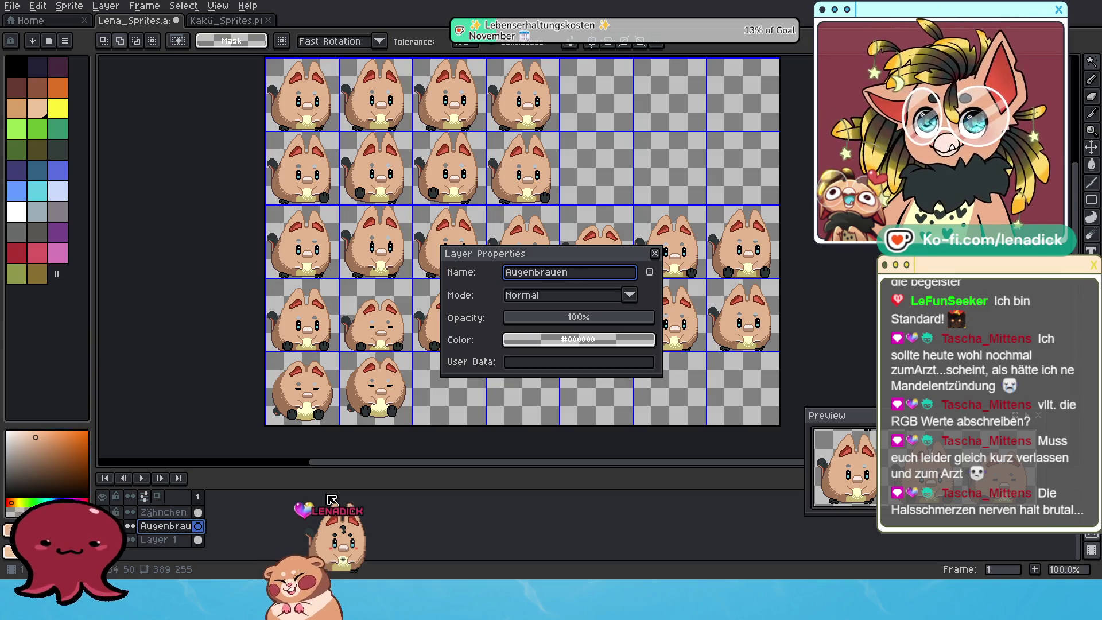
text(Augenbrauen)
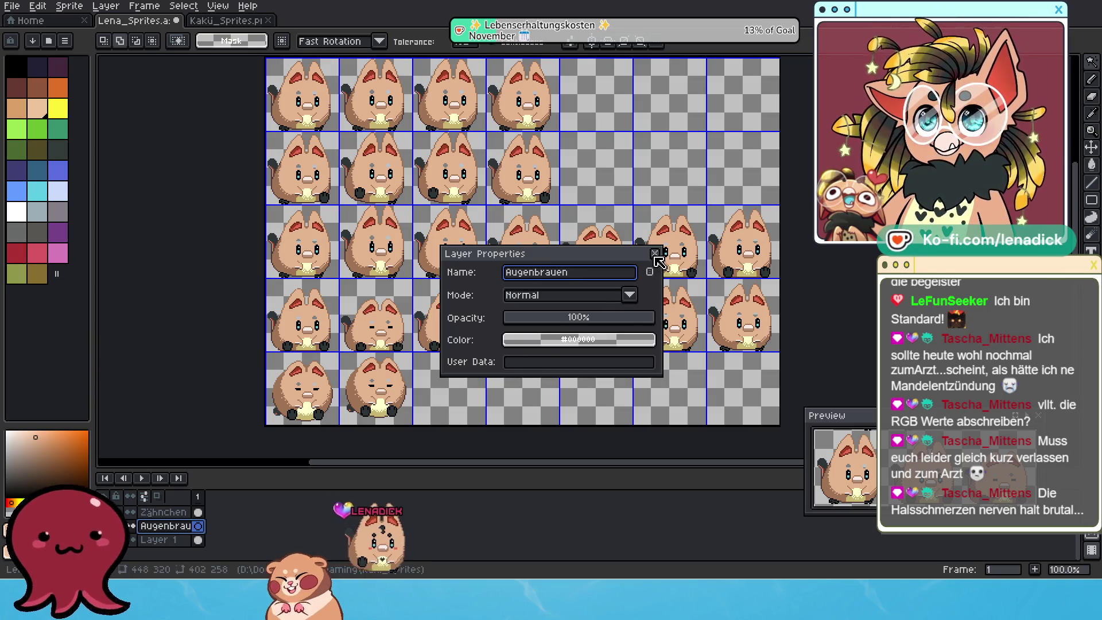
click(655, 254)
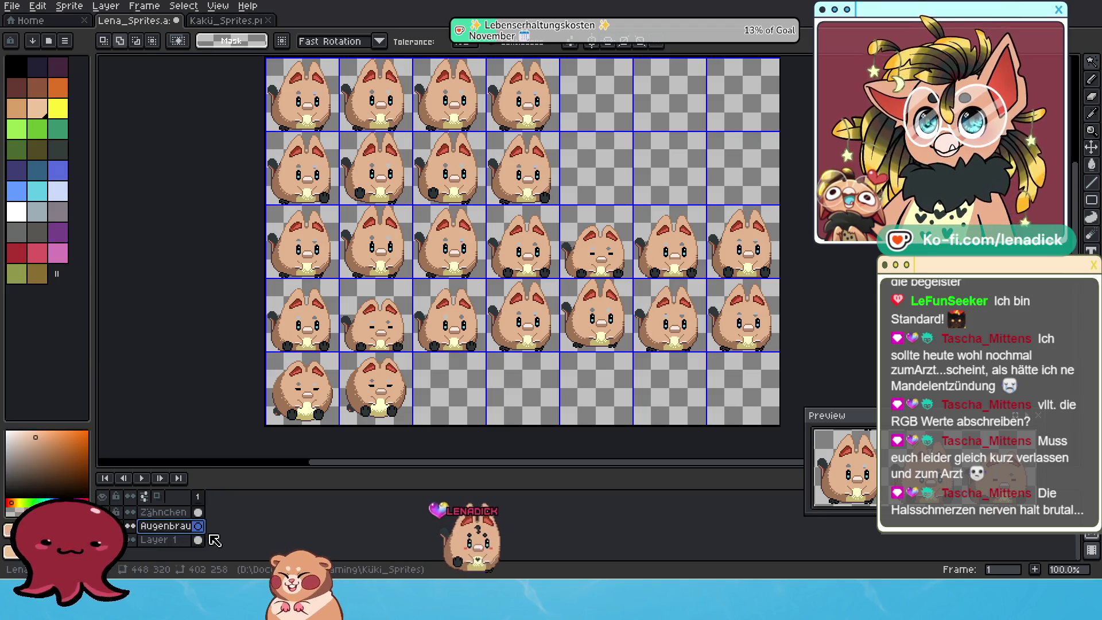
key(ctrl+v)
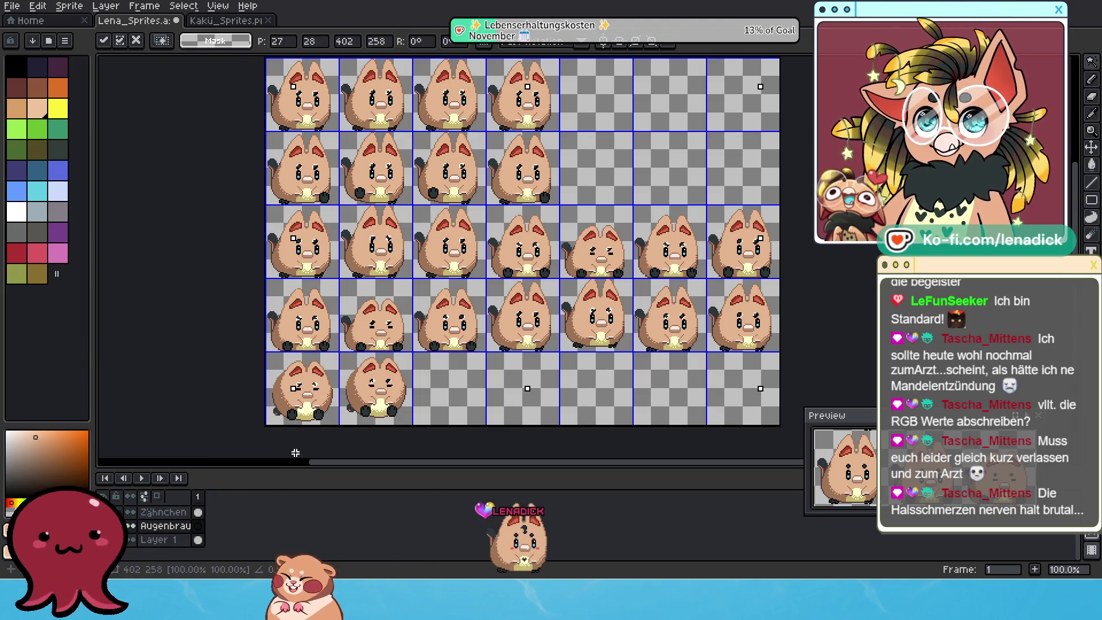
Step: Commit the pasted eyebrows, make Augenbrauen the active layer, and deselect everything
key(Return)
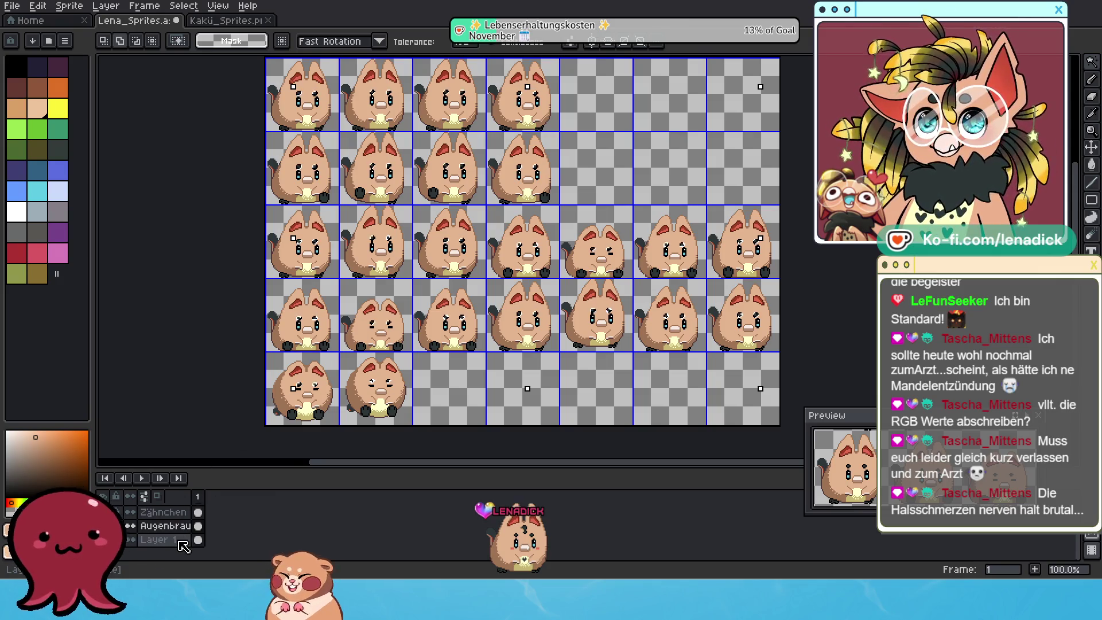
click(181, 533)
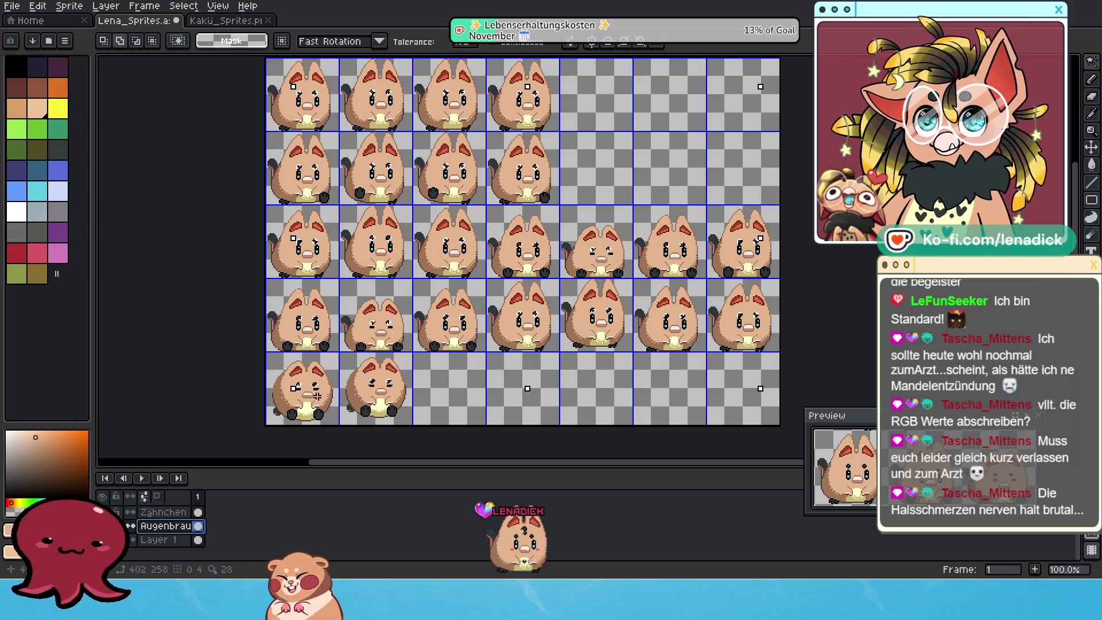
click(184, 6)
click(212, 33)
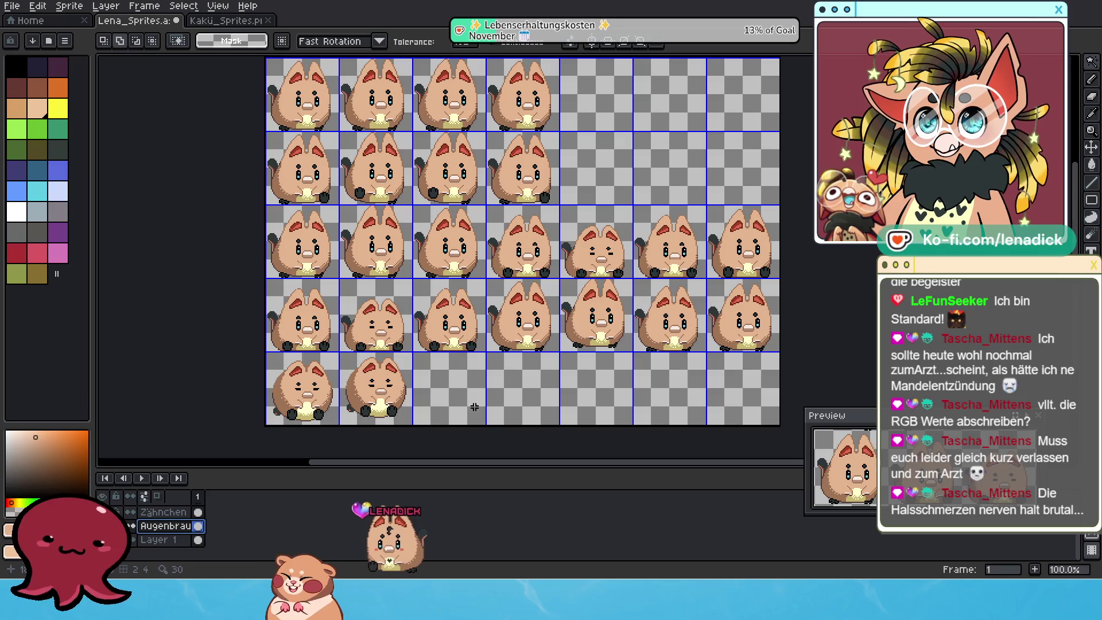
scroll(436, 395, up, 1)
scroll(436, 394, down, 1)
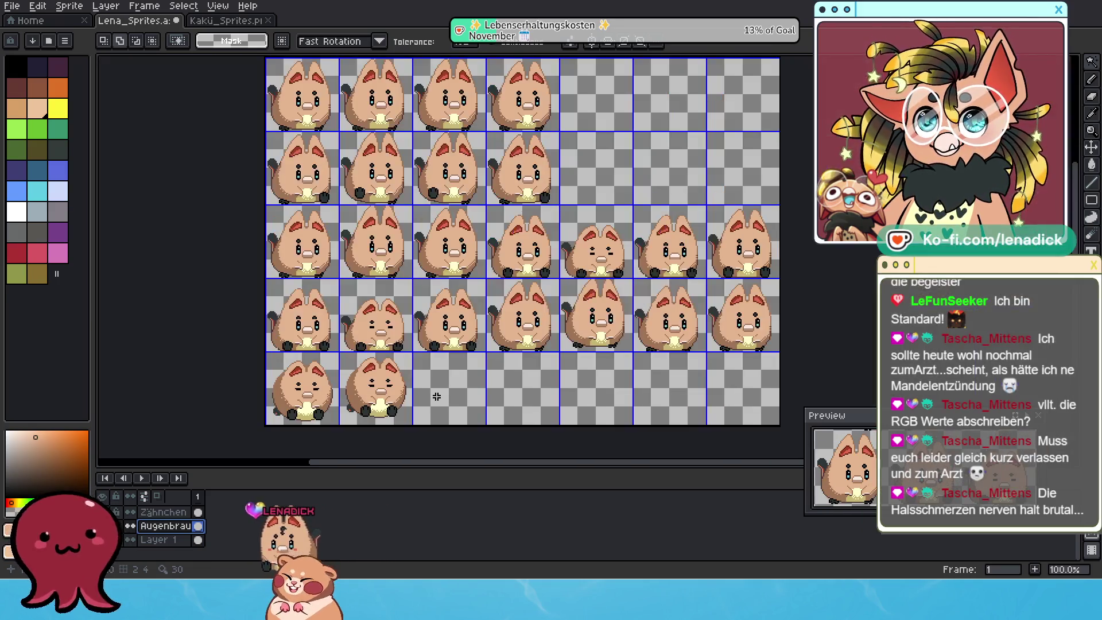
scroll(448, 423, up, 1)
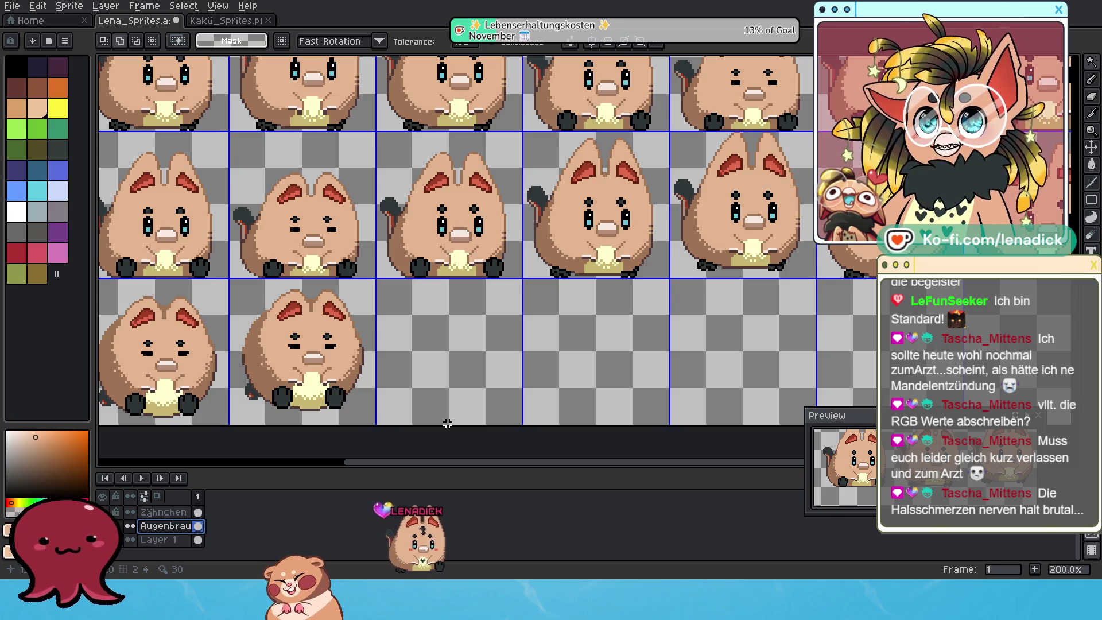
scroll(495, 333, down, 1)
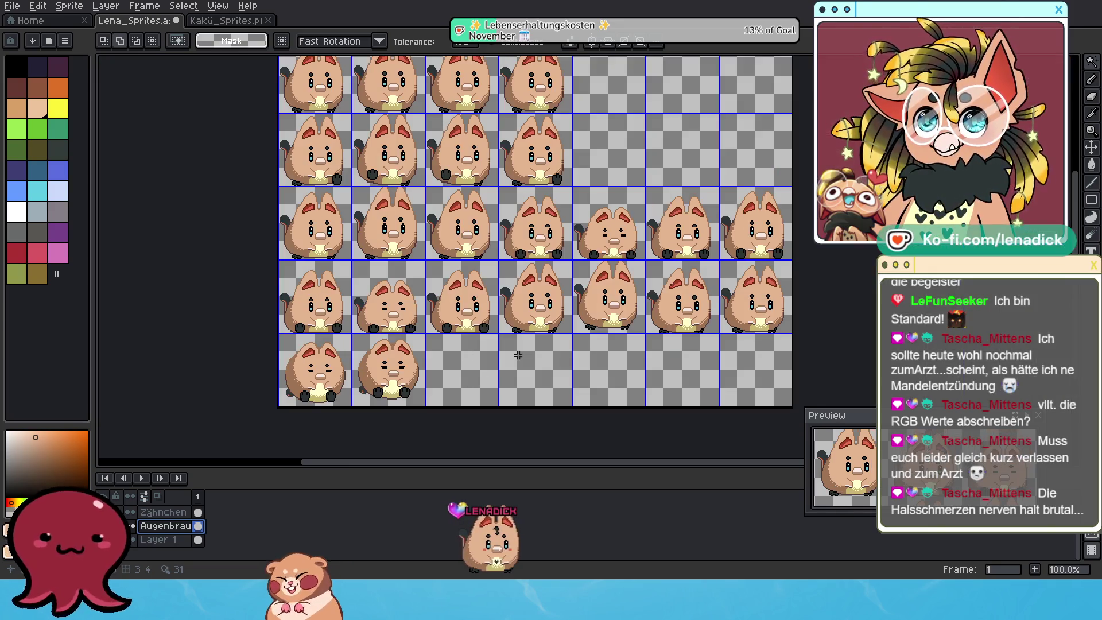
scroll(474, 430, up, 1)
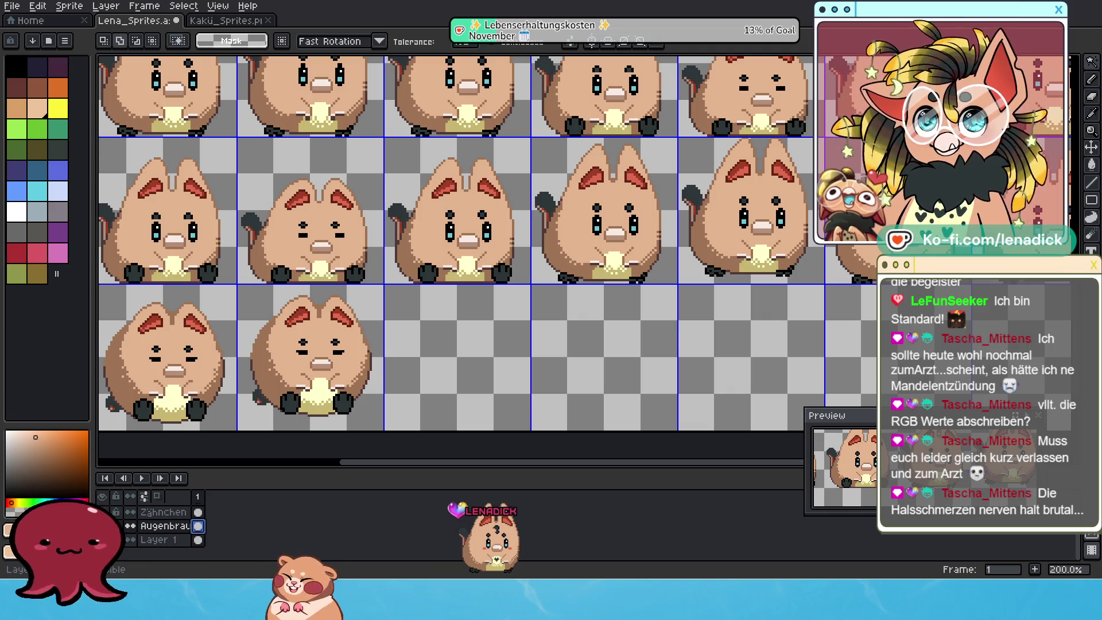
click(130, 539)
click(130, 540)
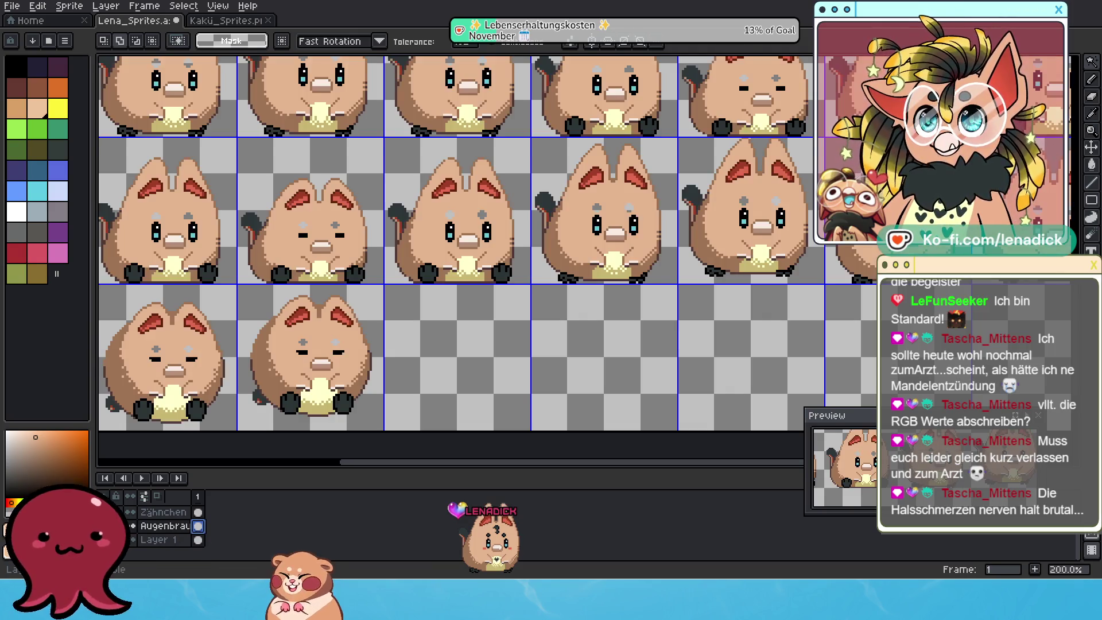
scroll(337, 351, up, 1)
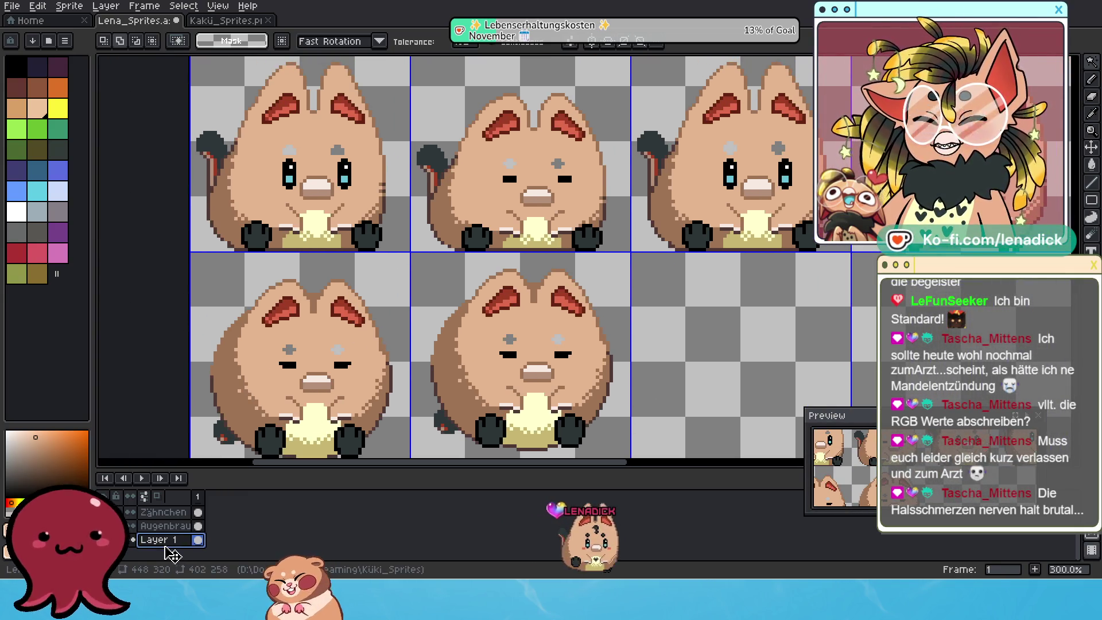
right_click(198, 512)
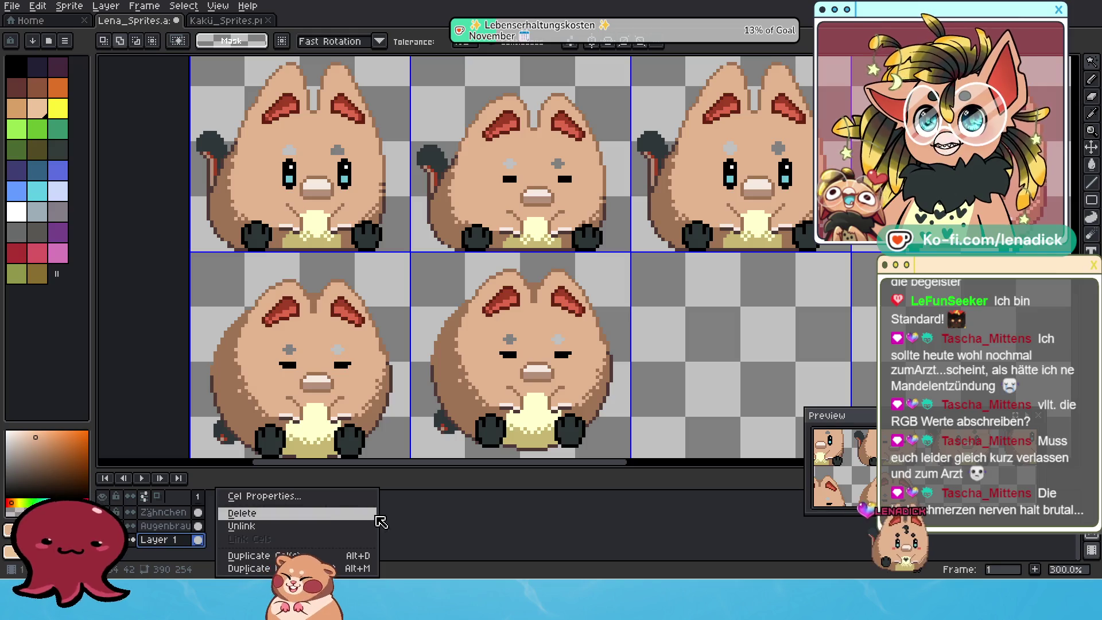
Step: Magic-Wand-select the bodies of the bottom-left and bottom-right hamsters
click(410, 518)
scroll(285, 312, up, 1)
click(286, 313)
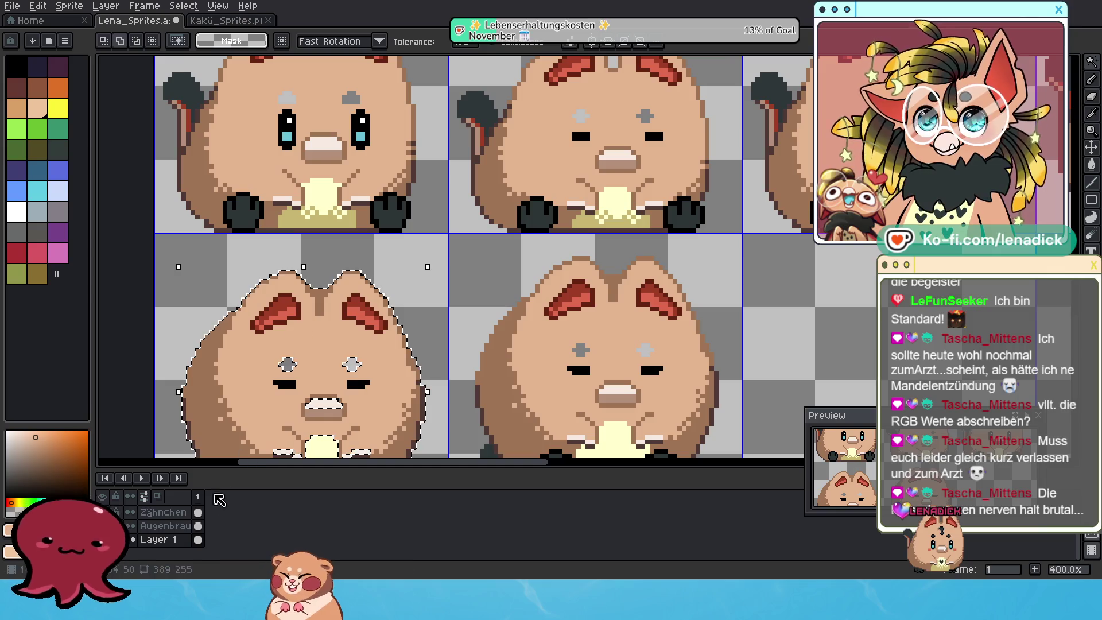
click(465, 43)
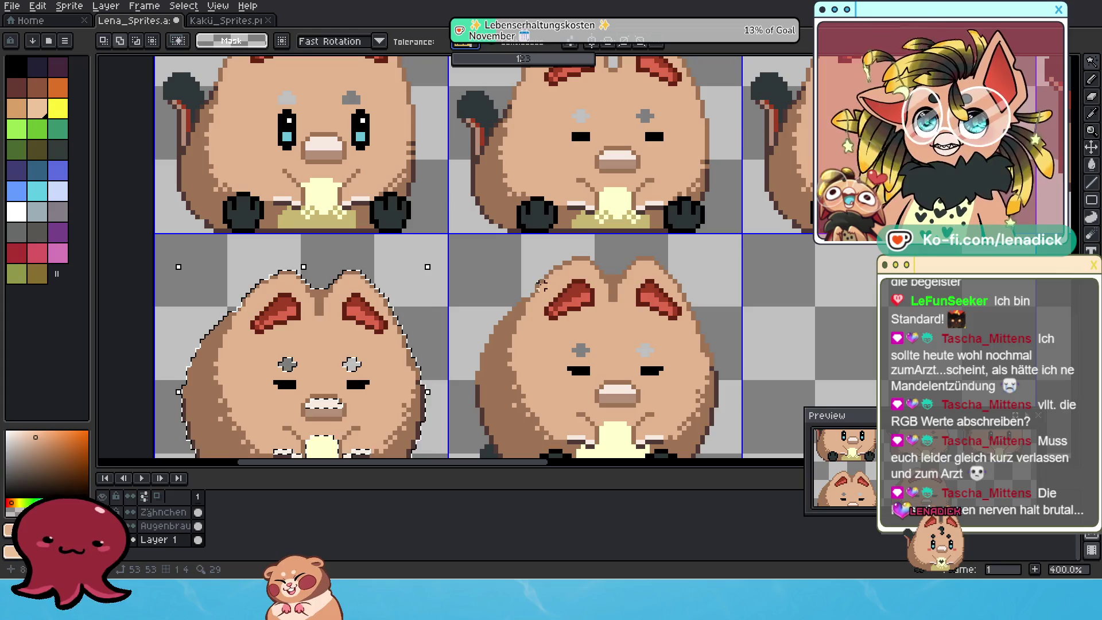
shift+click(576, 302)
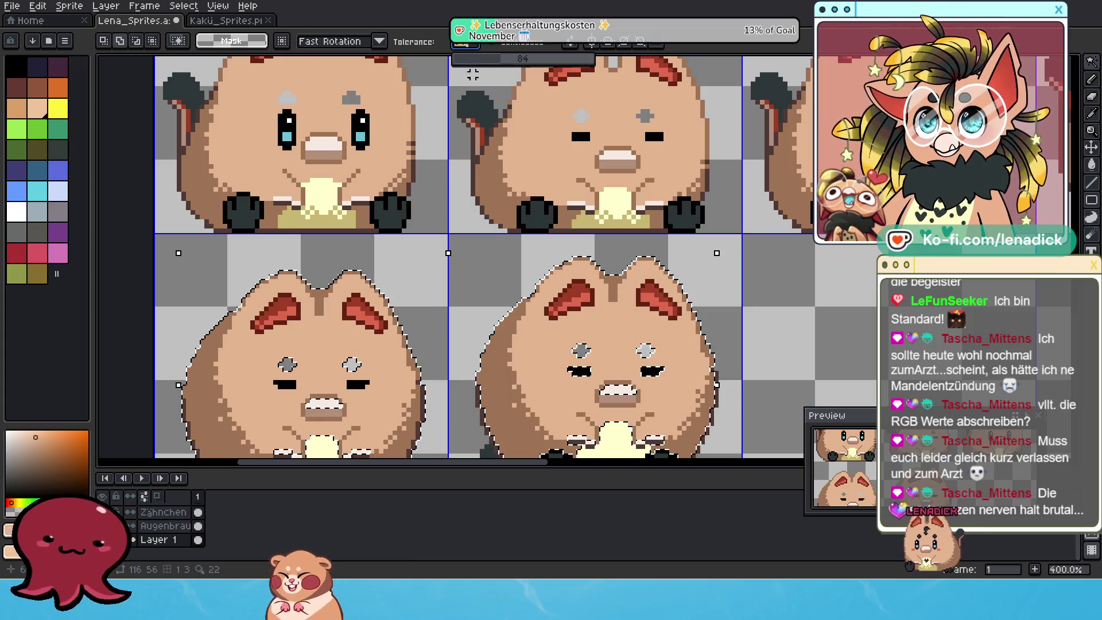
scroll(318, 164, down, 1)
scroll(317, 164, up, 1)
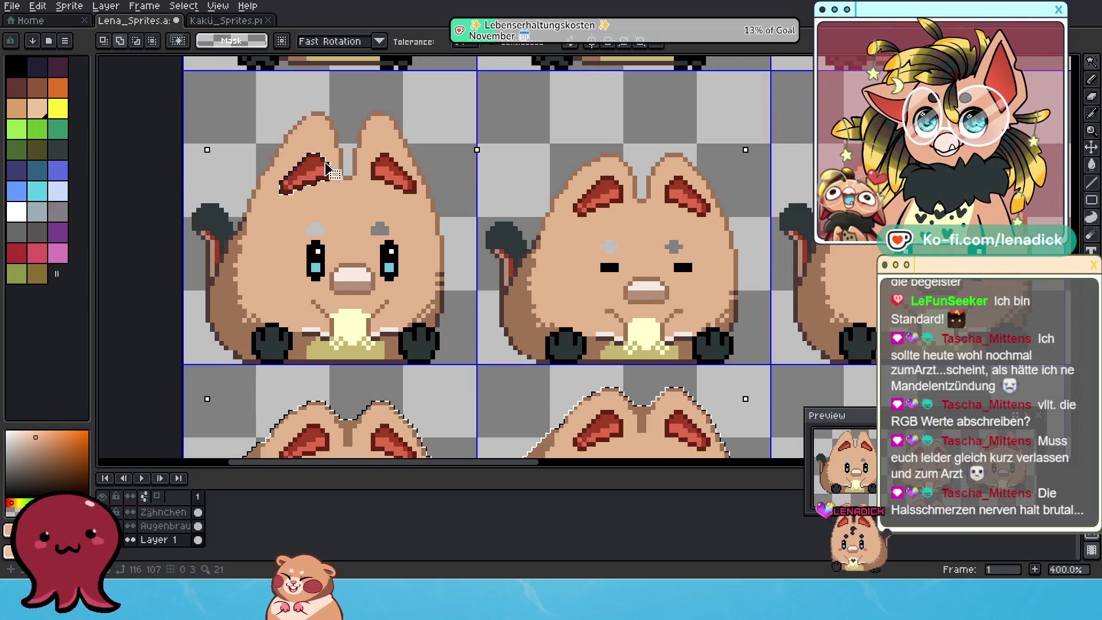
scroll(481, 202, down, 1)
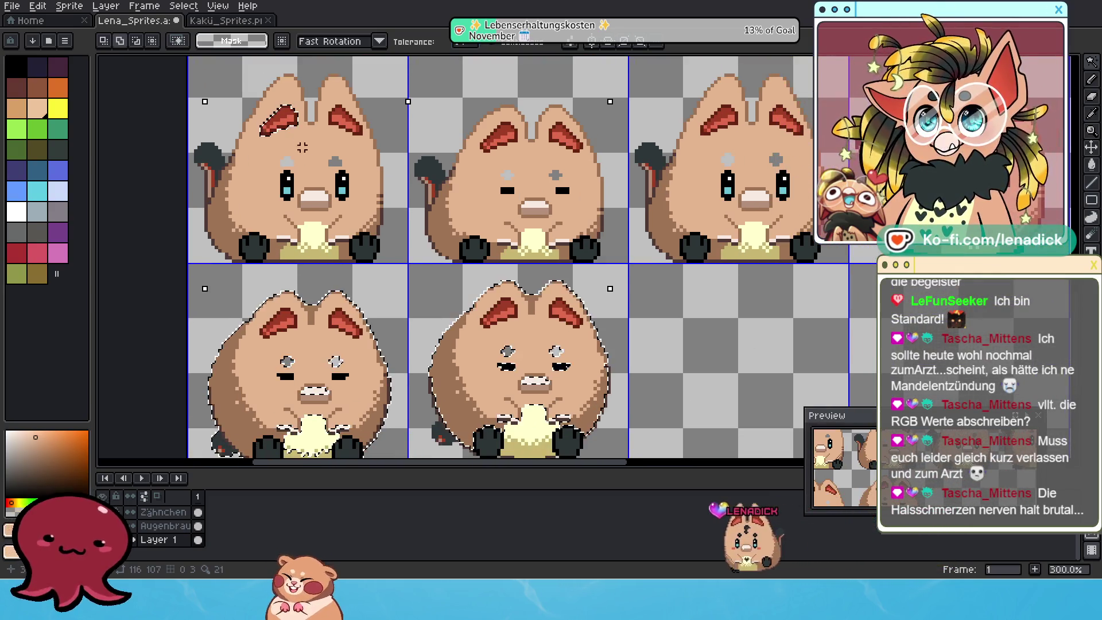
Step: Deselect with Ctrl+D, then select only the bottom-left creature's two red inner ears
key(ctrl+d)
click(274, 323)
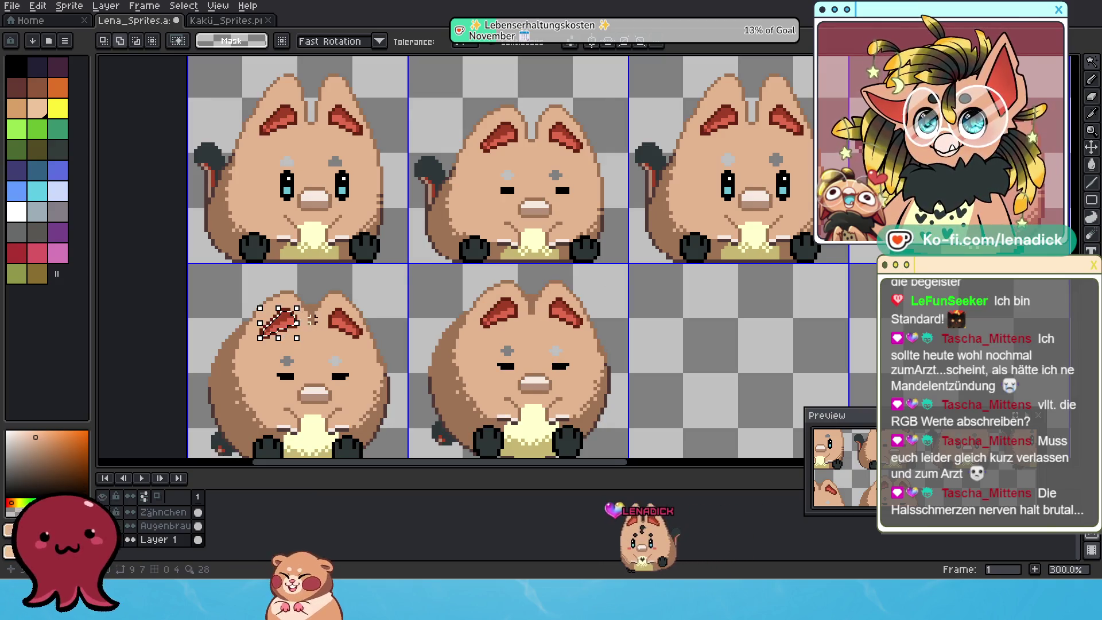
scroll(270, 324, up, 1)
scroll(252, 327, up, 1)
shift+click(370, 316)
scroll(379, 317, down, 2)
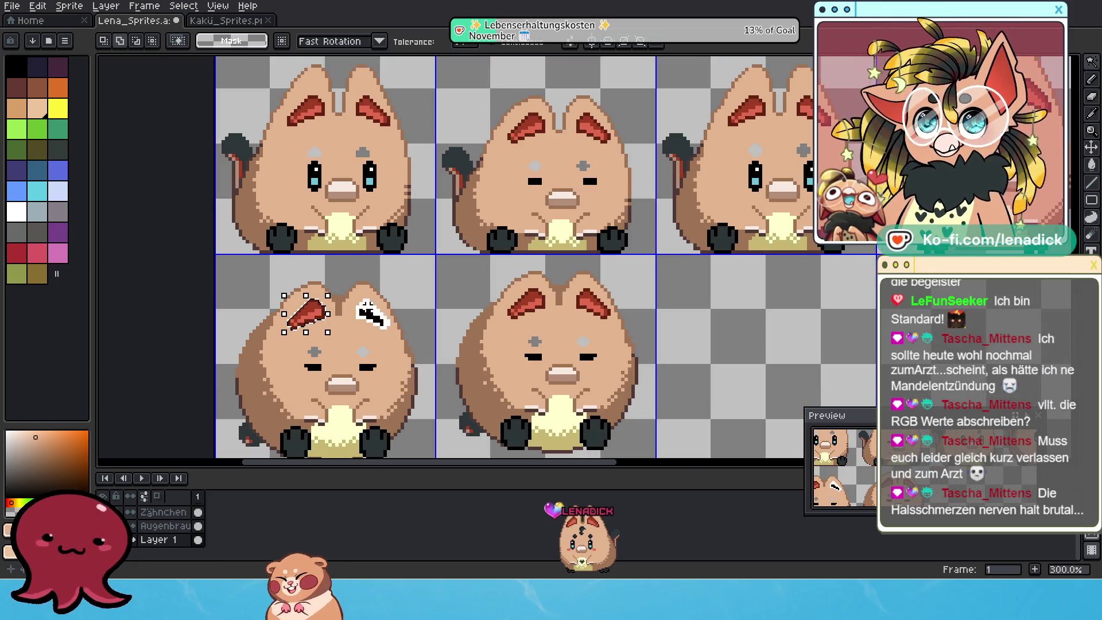
shift+click(524, 303)
shift+click(591, 304)
drag(499, 173, 506, 295)
shift+click(313, 232)
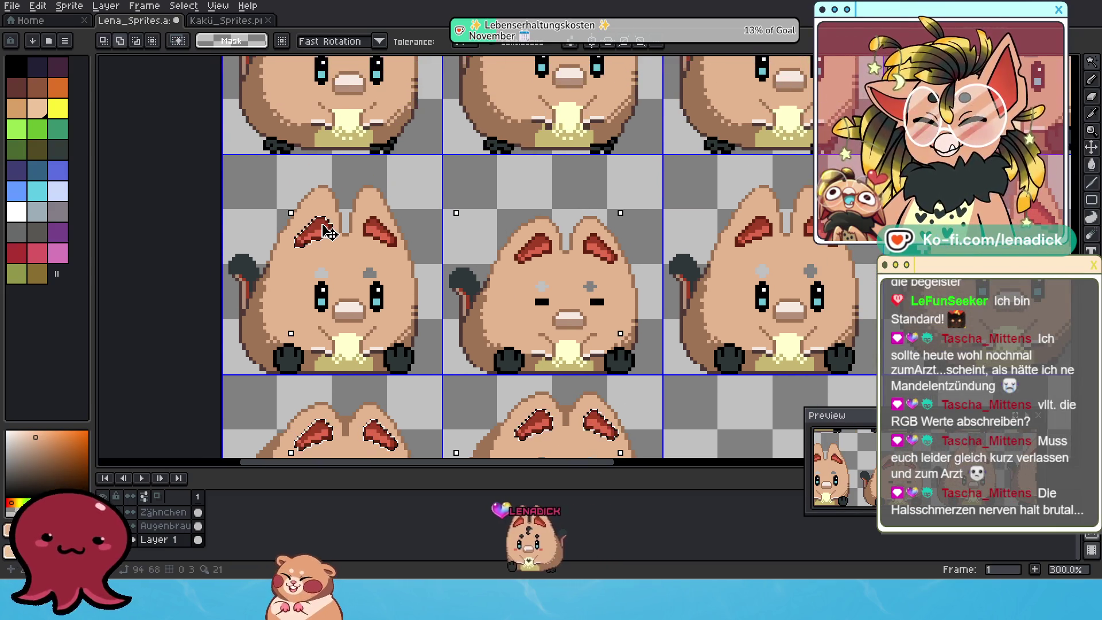
shift+click(380, 225)
shift+click(534, 248)
shift+click(594, 242)
drag(594, 241, 295, 279)
shift+click(456, 267)
shift+click(521, 253)
drag(520, 252, 290, 500)
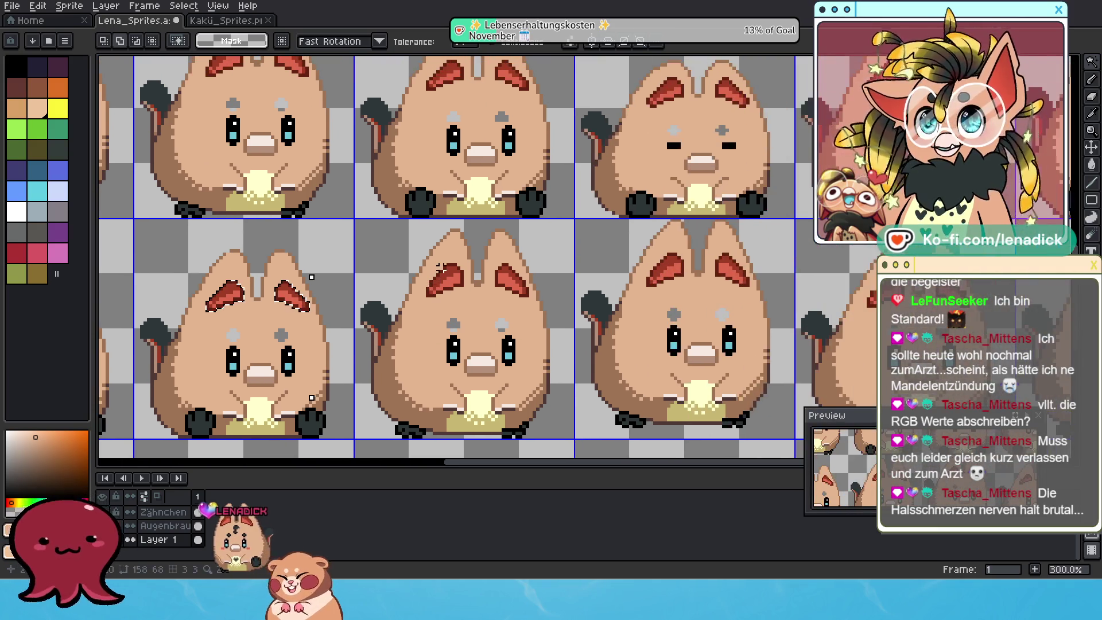
shift+click(510, 280)
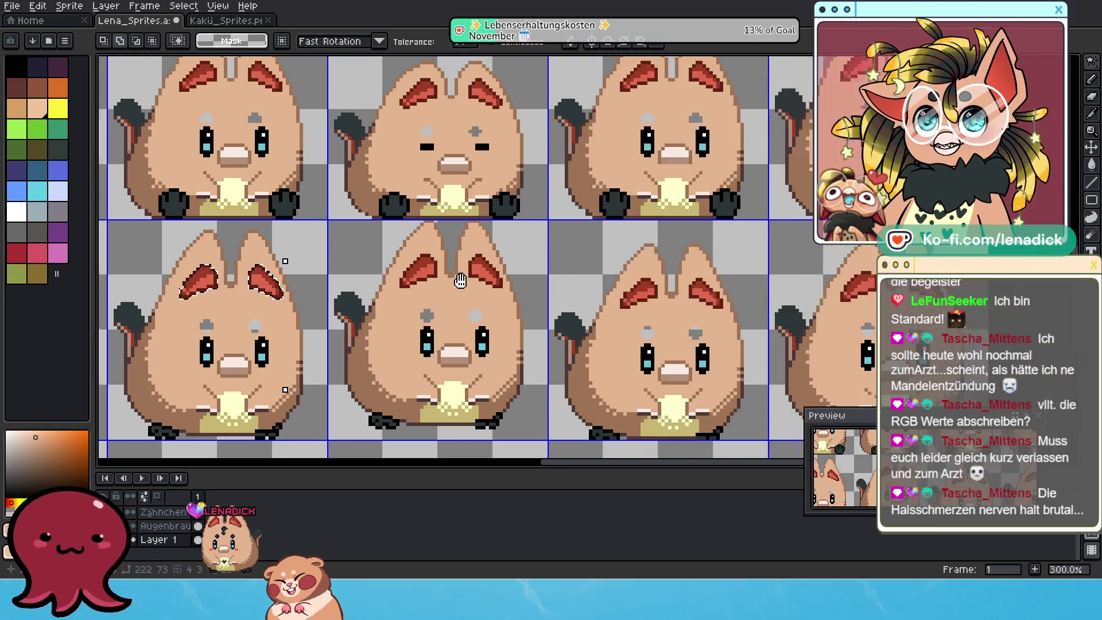
scroll(393, 273, right, 5)
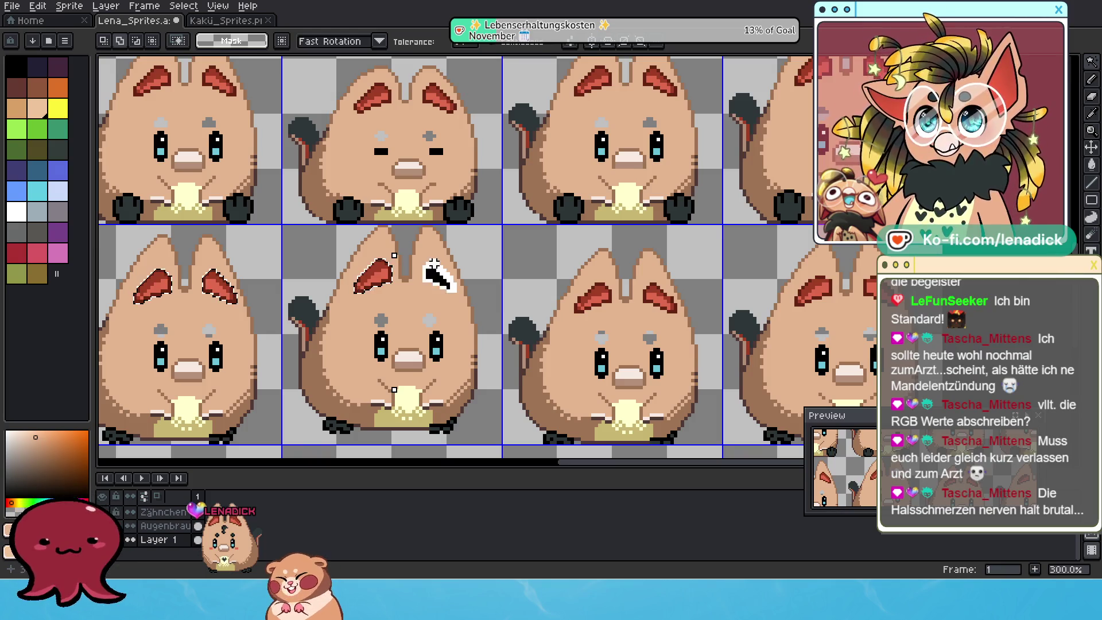
shift+click(654, 289)
scroll(631, 287, right, 4)
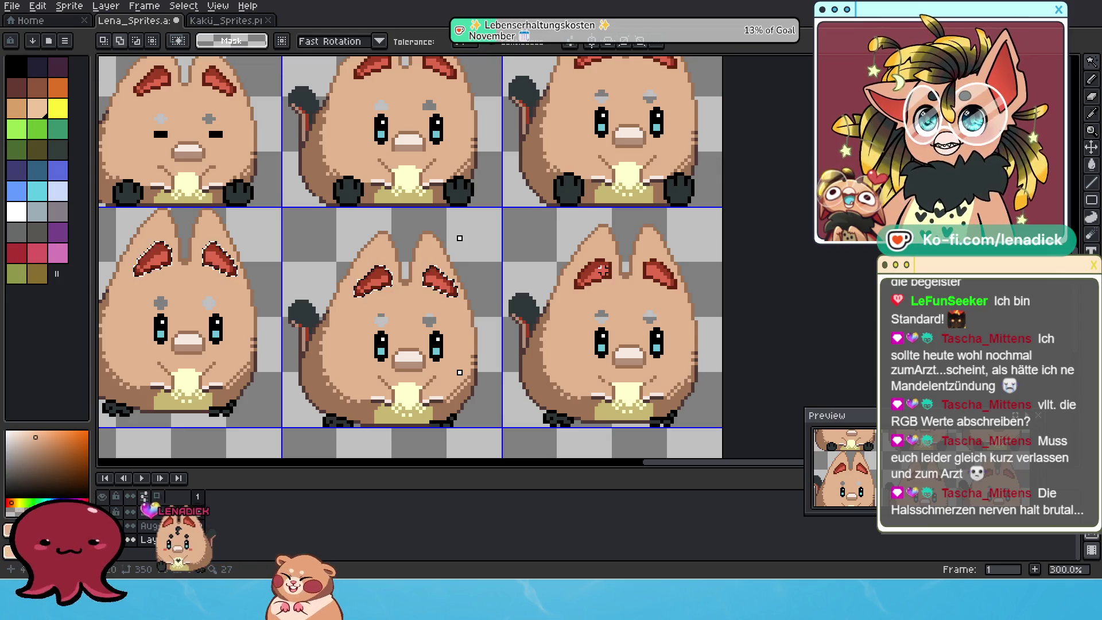
shift+click(601, 271)
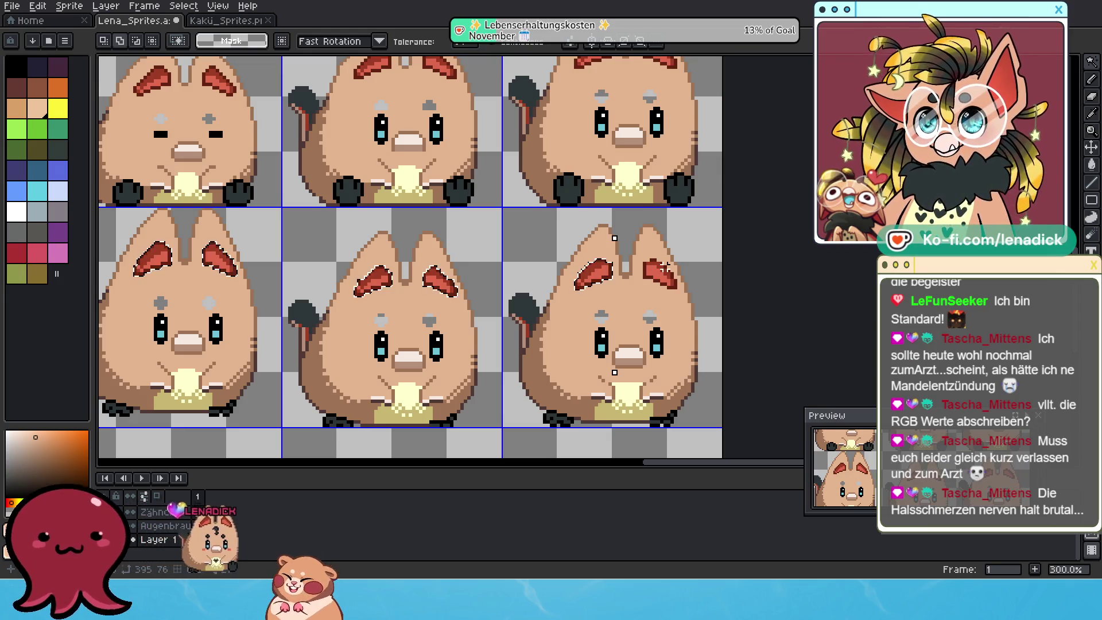
shift+click(664, 267)
scroll(660, 264, up, 1)
scroll(584, 186, up, 2)
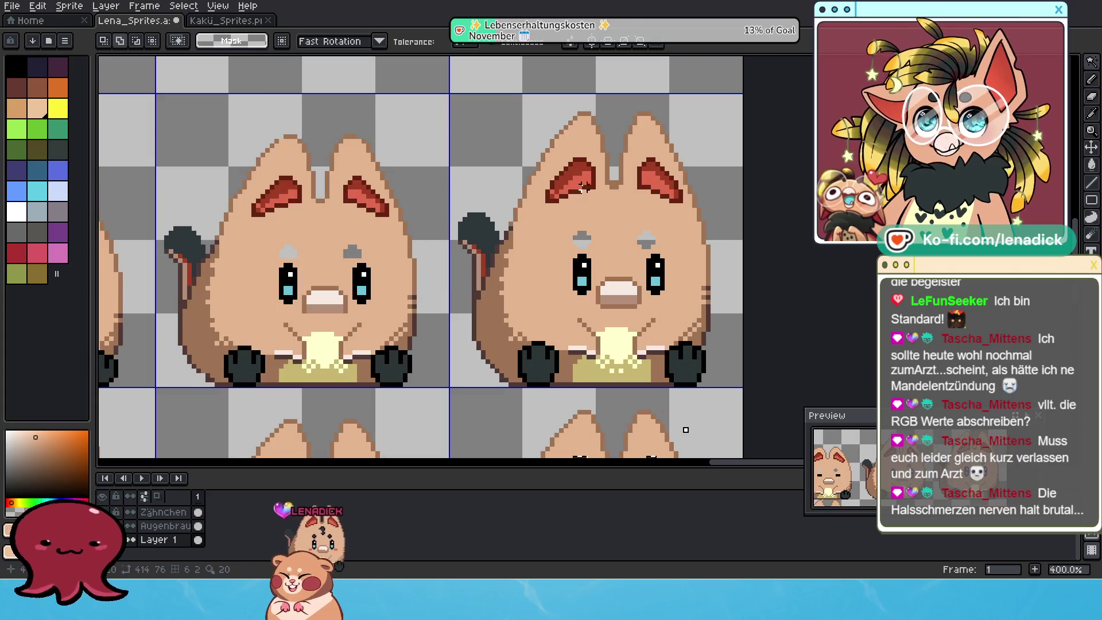
shift+click(580, 181)
shift+click(660, 183)
drag(348, 205, 525, 237)
shift+click(453, 225)
shift+click(542, 227)
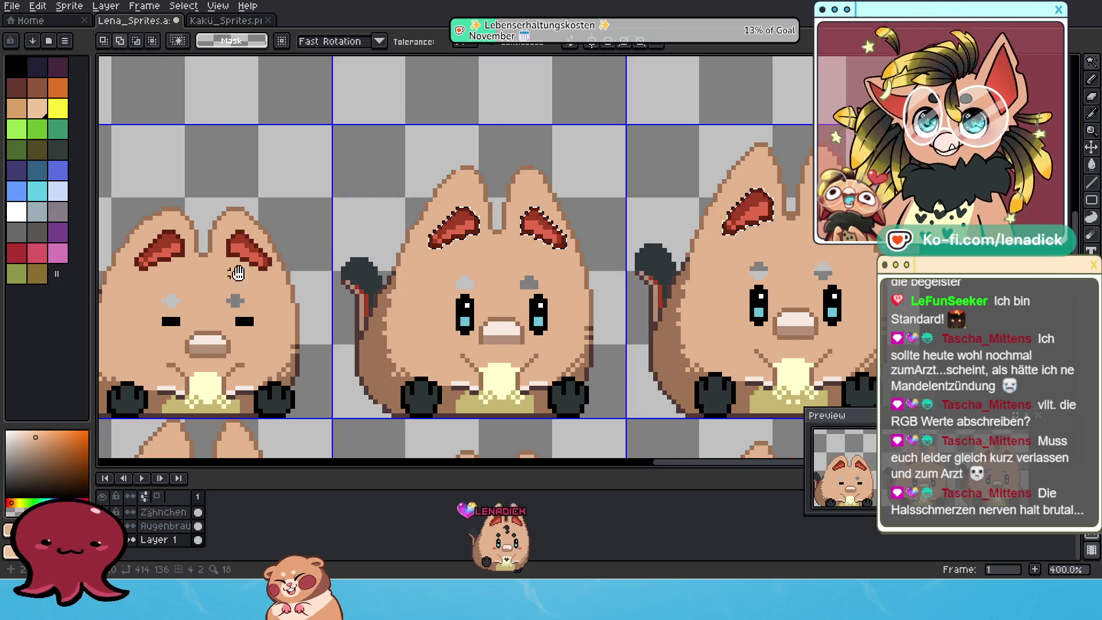
drag(237, 273, 508, 278)
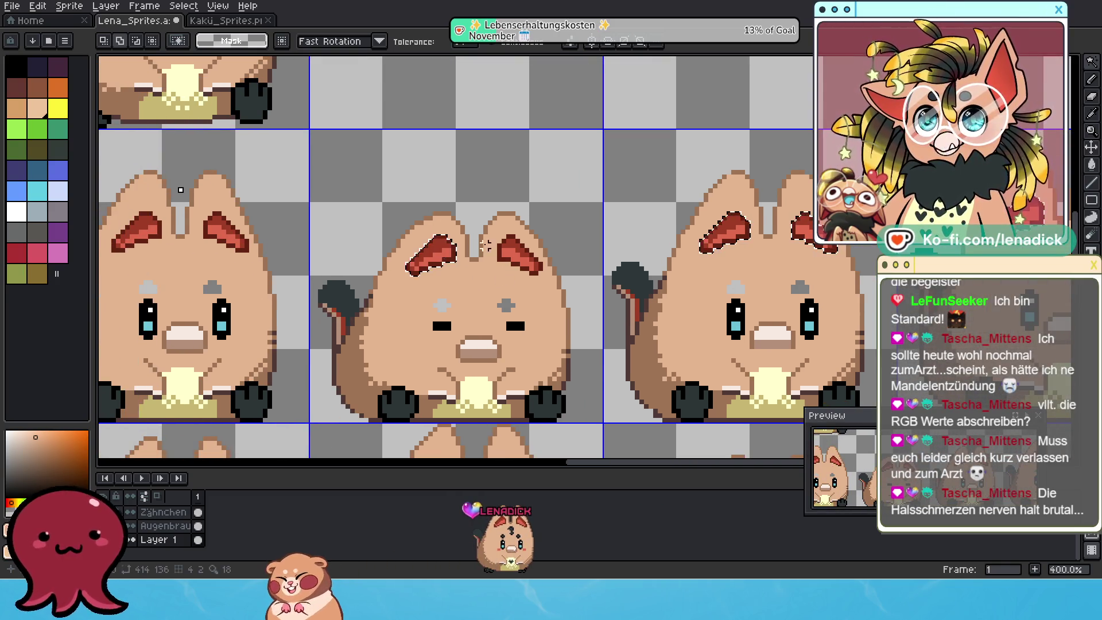
drag(213, 258, 518, 255)
shift+click(443, 230)
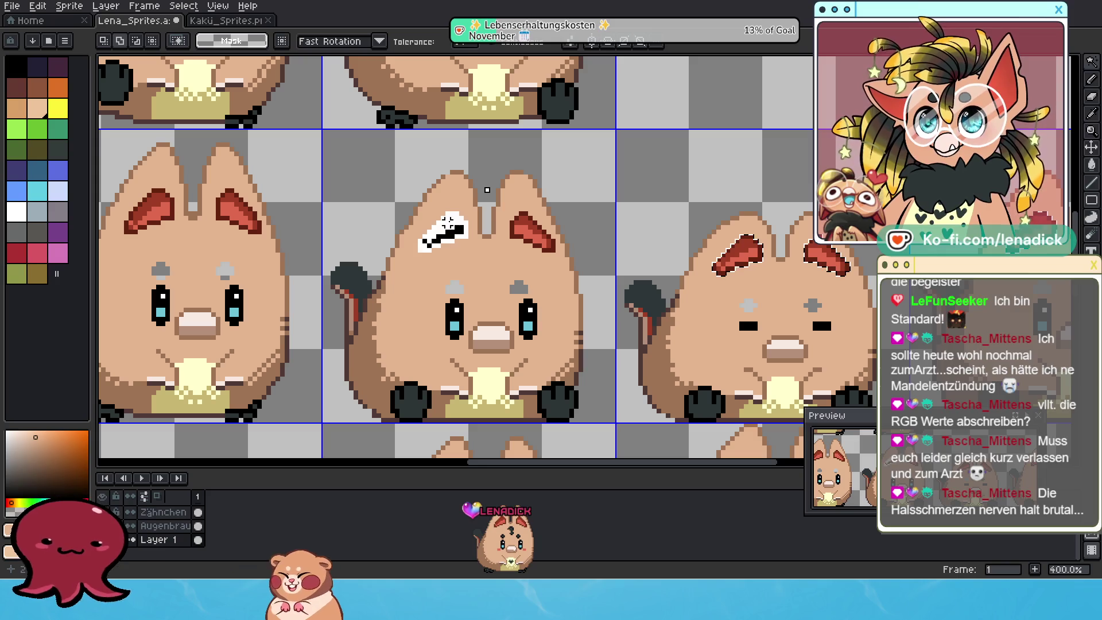
shift+click(533, 231)
scroll(458, 232, down, 1)
scroll(458, 233, down, 1)
scroll(452, 224, up, 2)
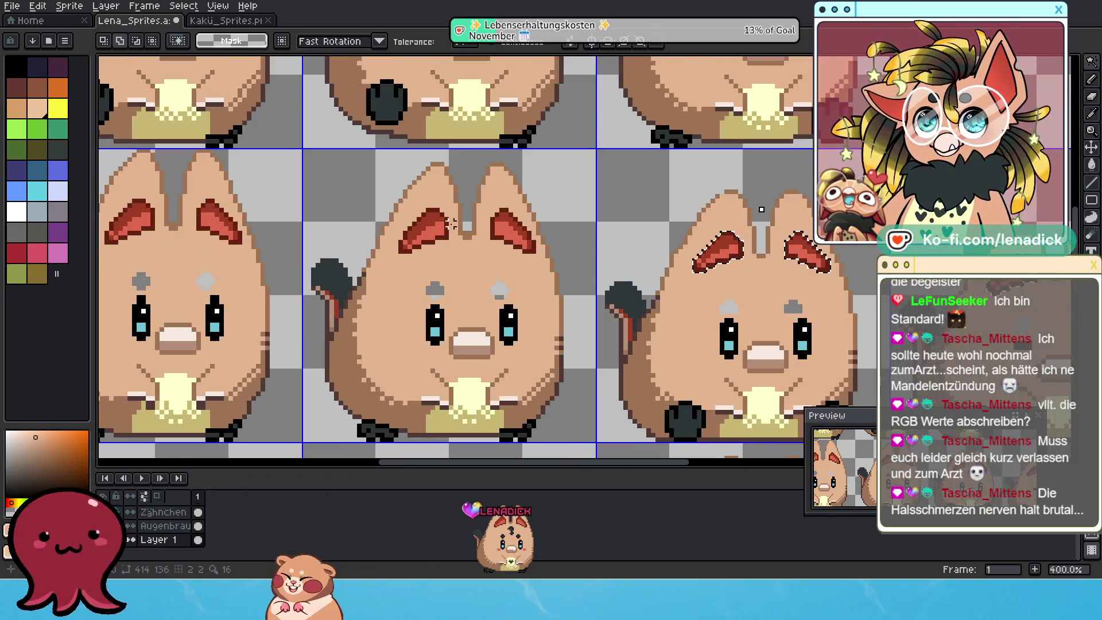
scroll(534, 218, left, 3)
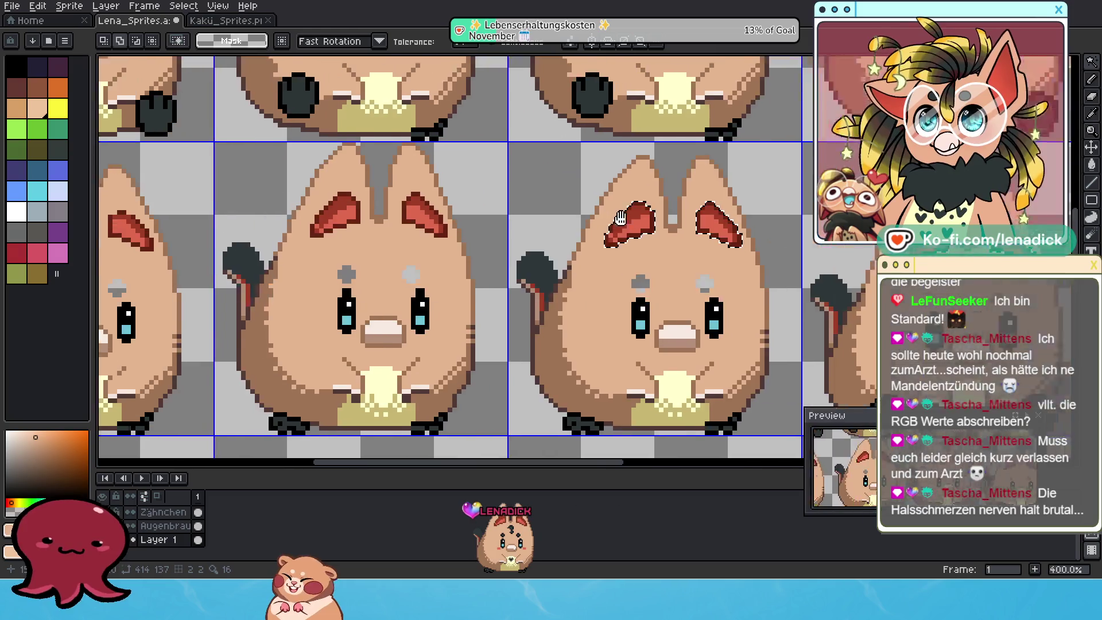
scroll(462, 216, left, 3)
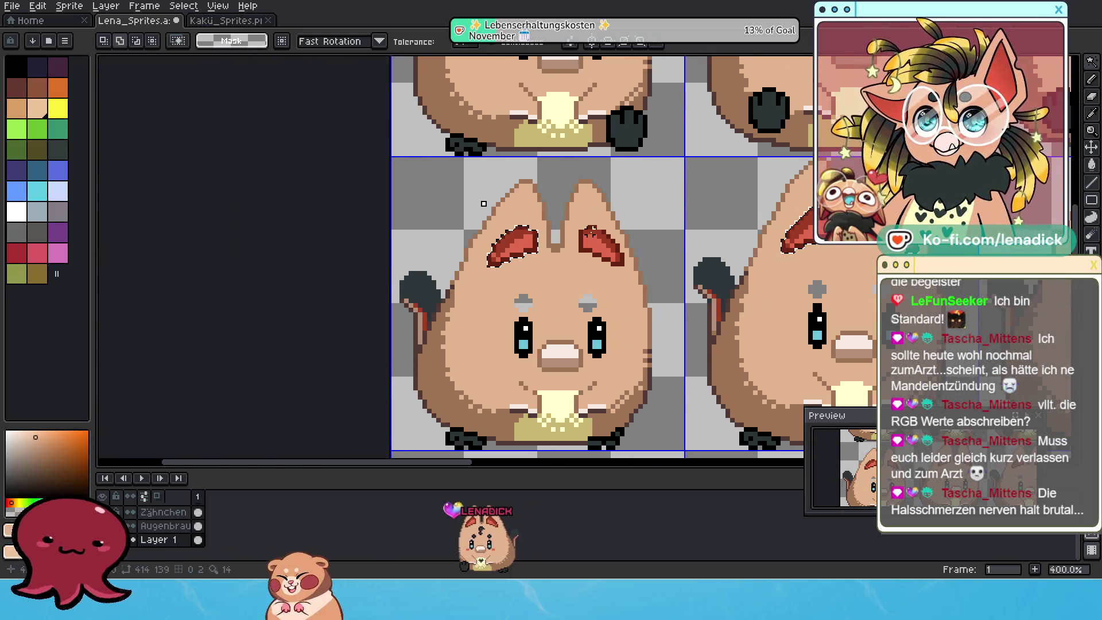
scroll(607, 214, down, 1)
drag(611, 126, 580, 69)
scroll(515, 125, up, 1)
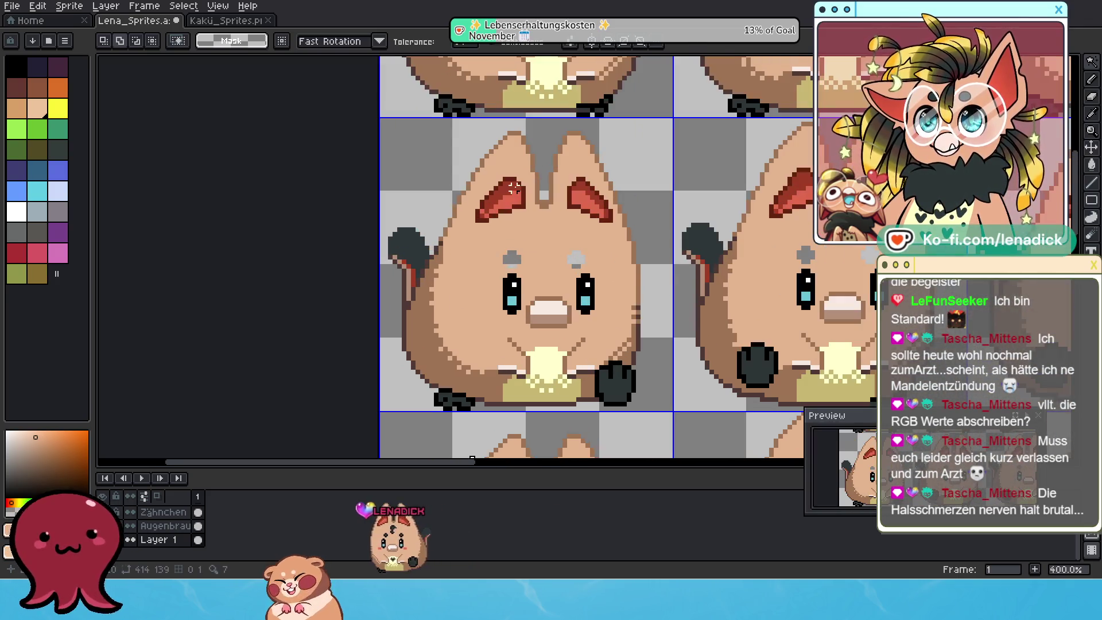
key(ctrl+z)
click(581, 189)
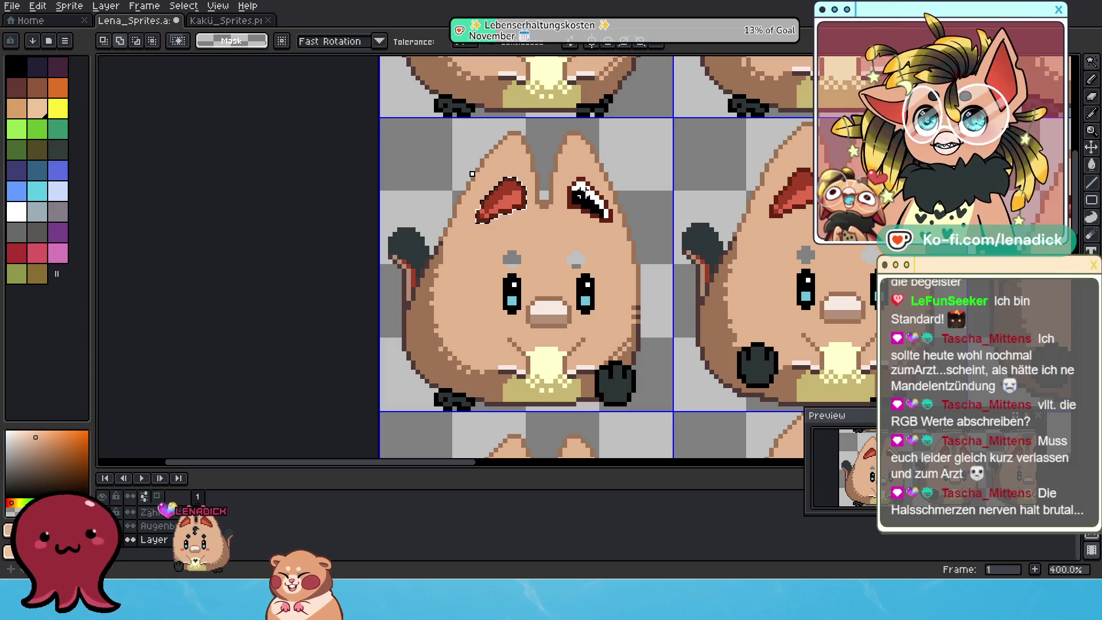
key(ctrl+z)
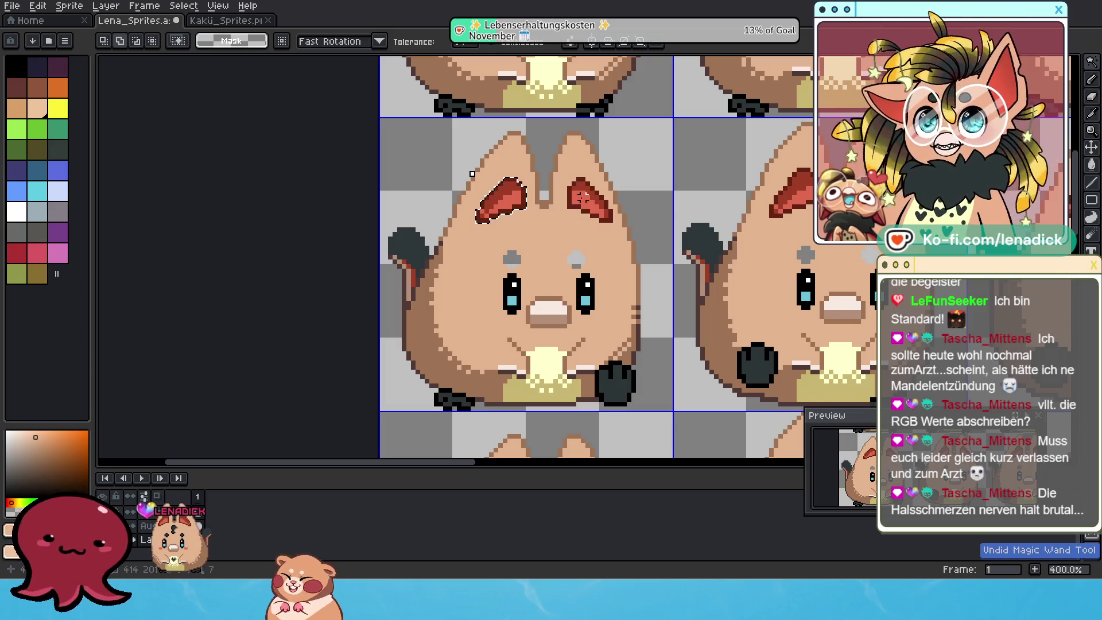
click(585, 187)
scroll(469, 251, right, 5)
scroll(470, 251, up, 1)
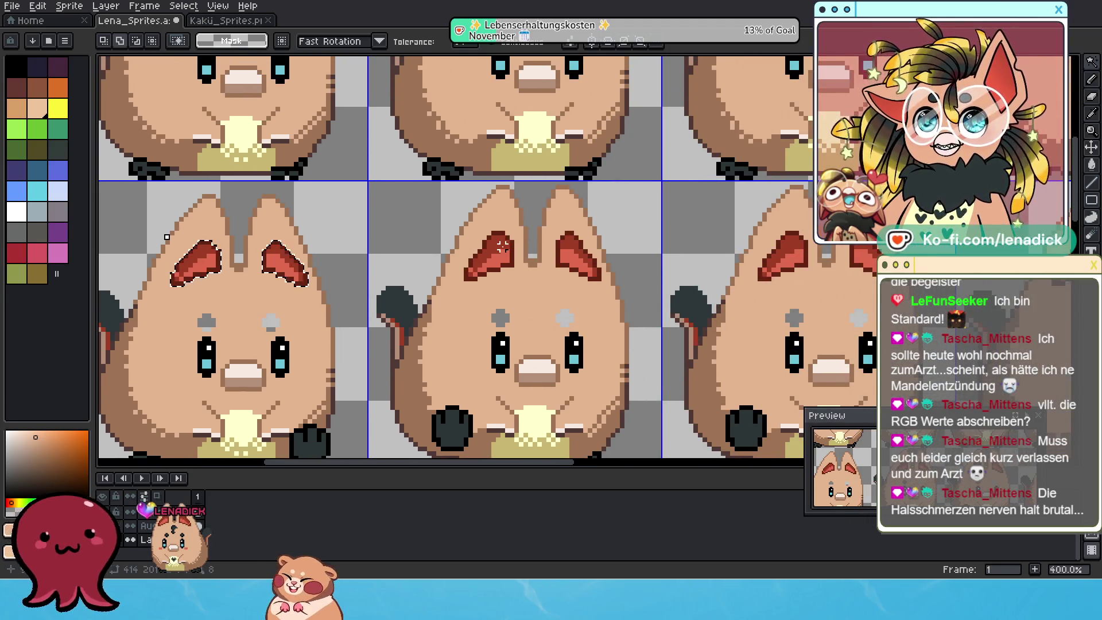
scroll(463, 242, left, 2)
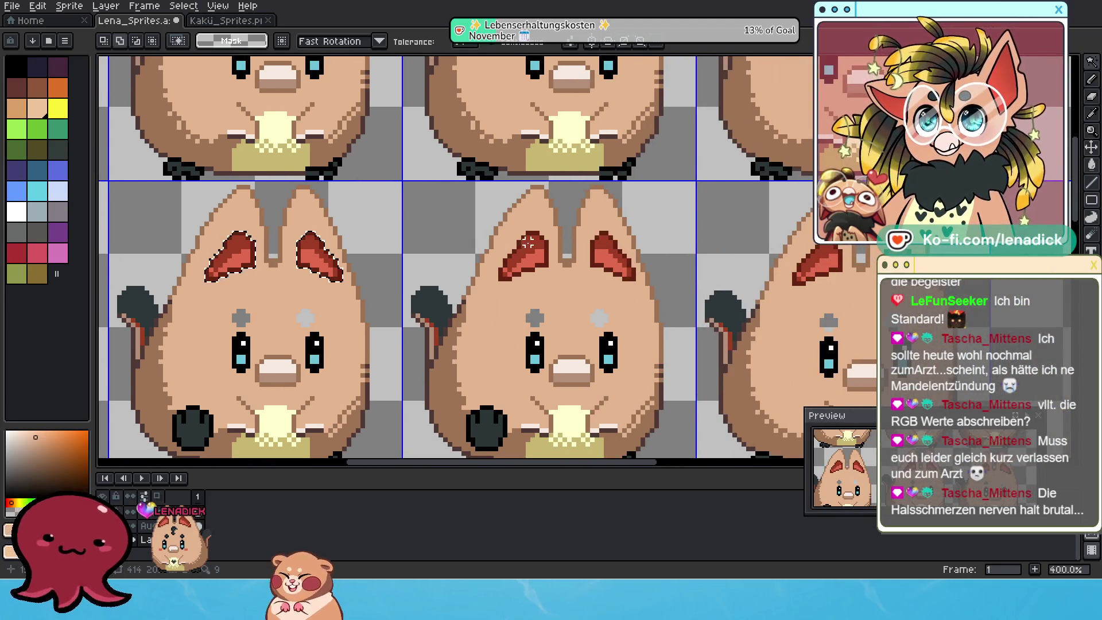
scroll(600, 253, left, 3)
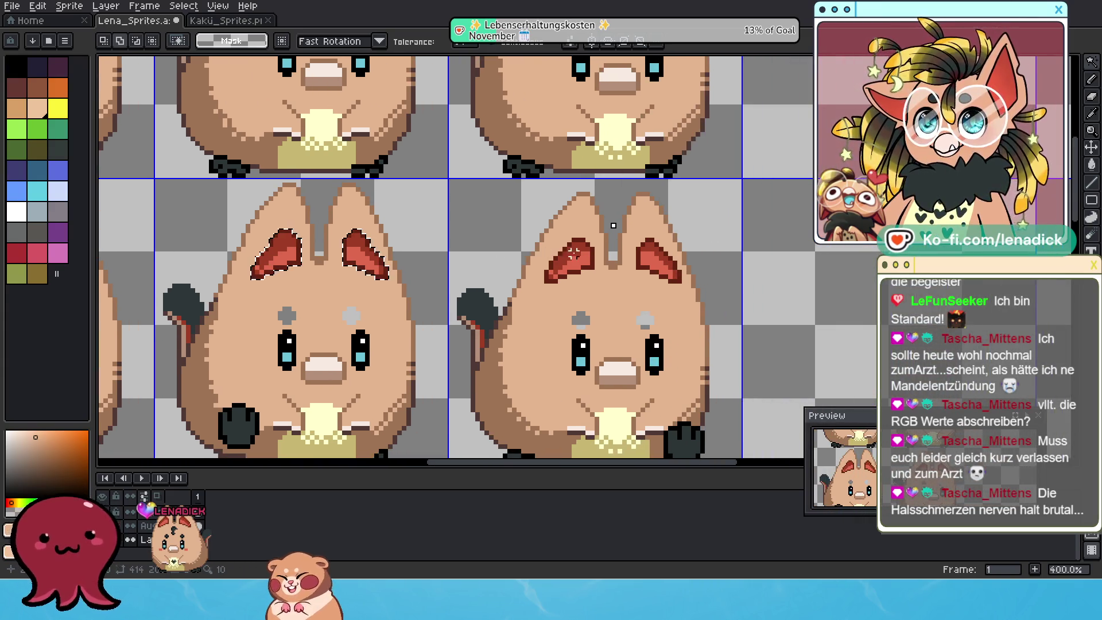
scroll(584, 255, down, 2)
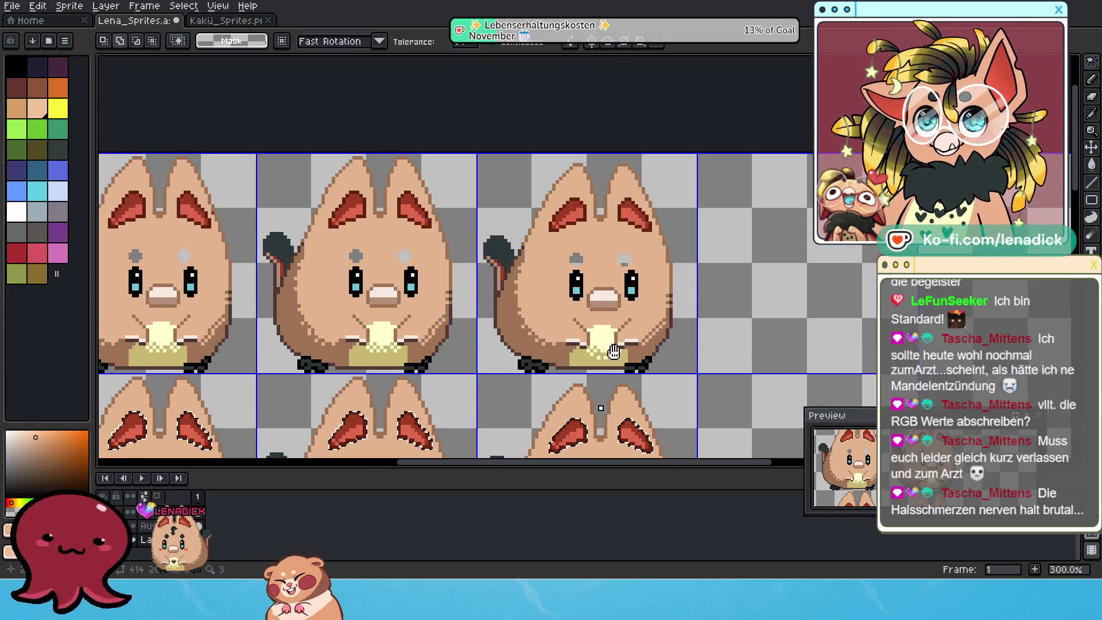
scroll(580, 212, up, 2)
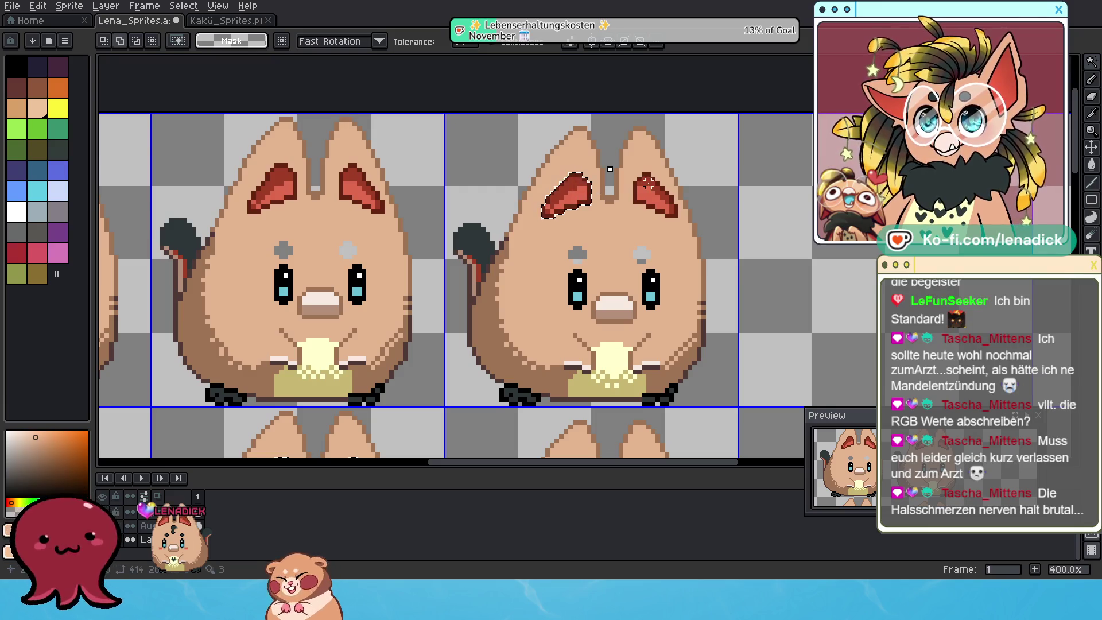
scroll(648, 183, left, 5)
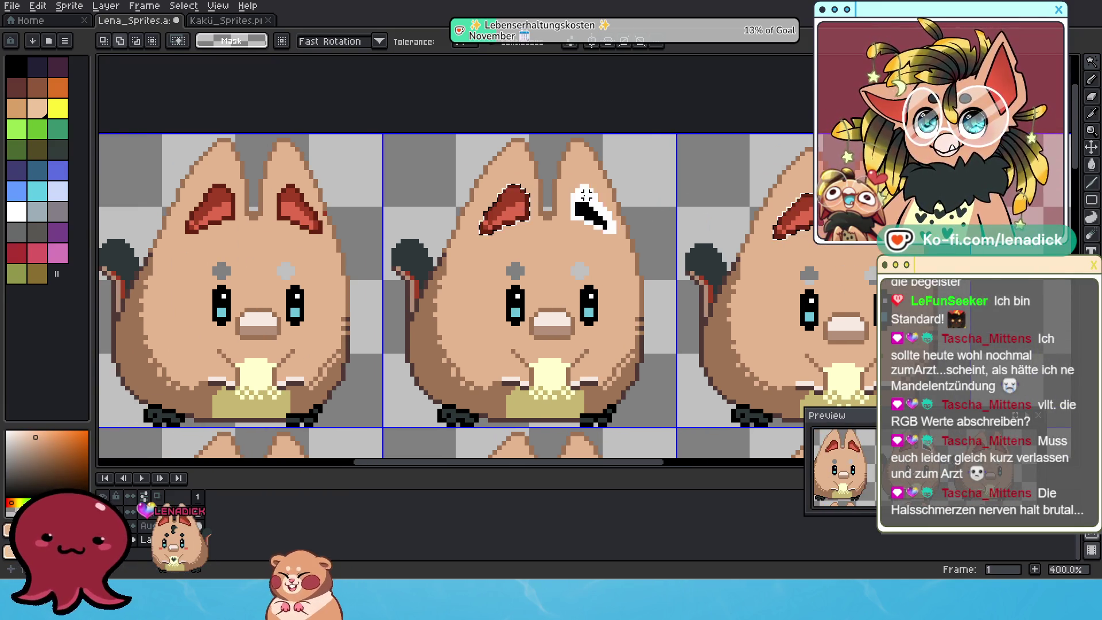
key(ctrl+z)
scroll(562, 198, left, 5)
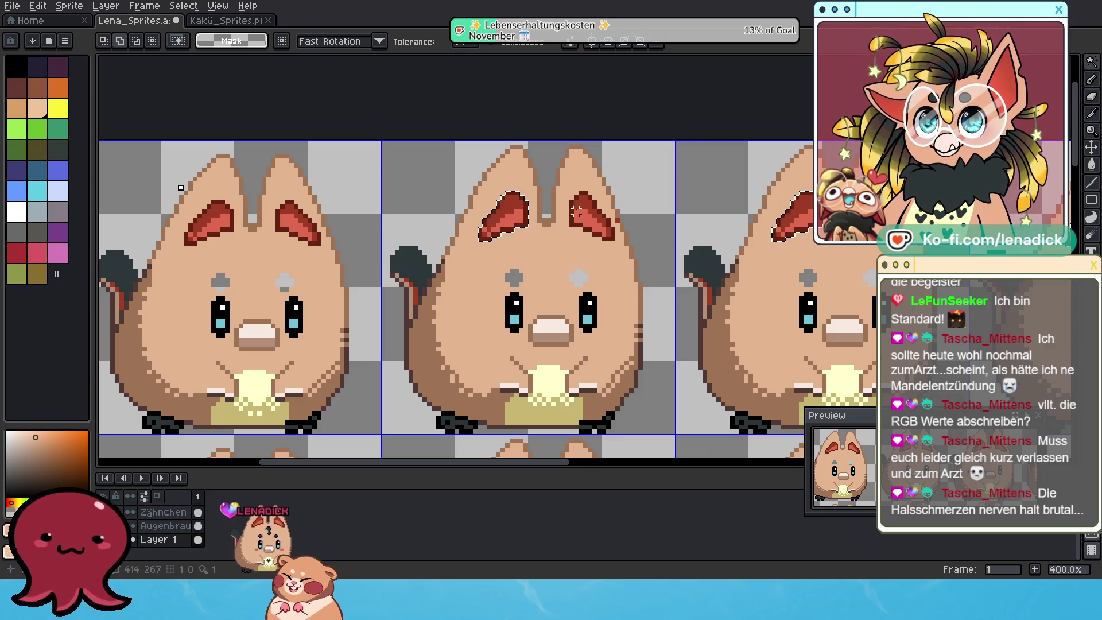
scroll(539, 226, left, 5)
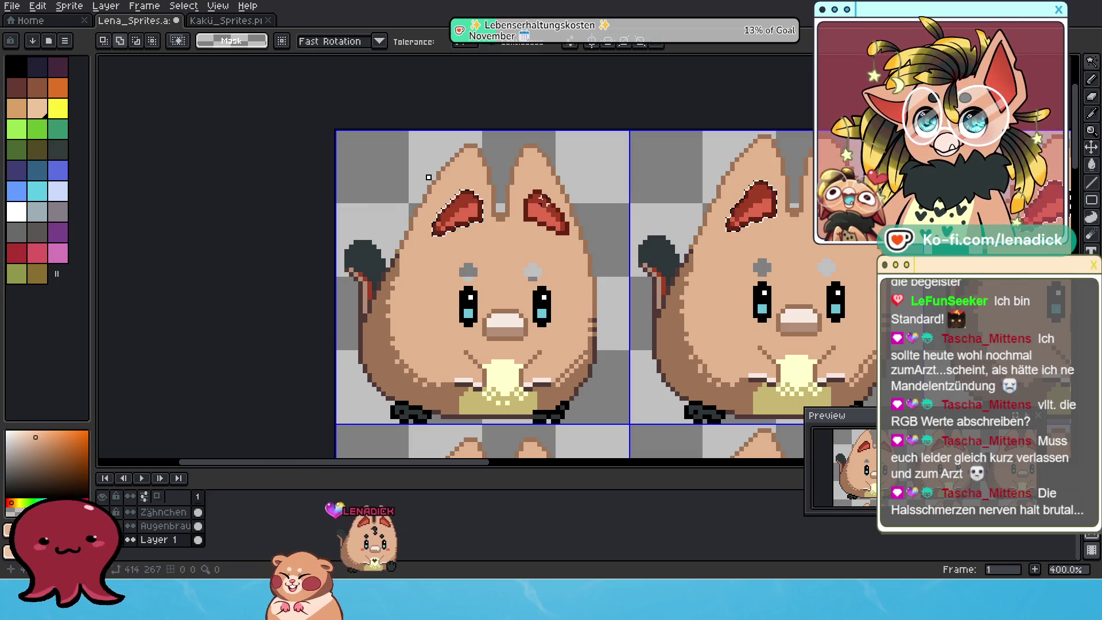
scroll(557, 272, down, 4)
scroll(643, 337, up, 1)
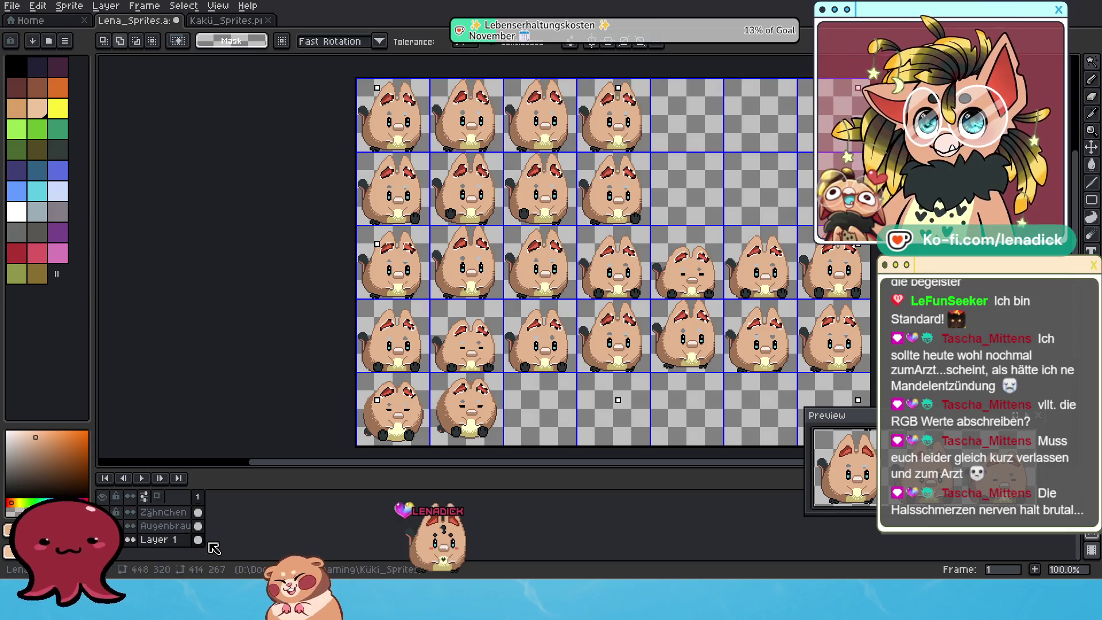
scroll(471, 345, up, 1)
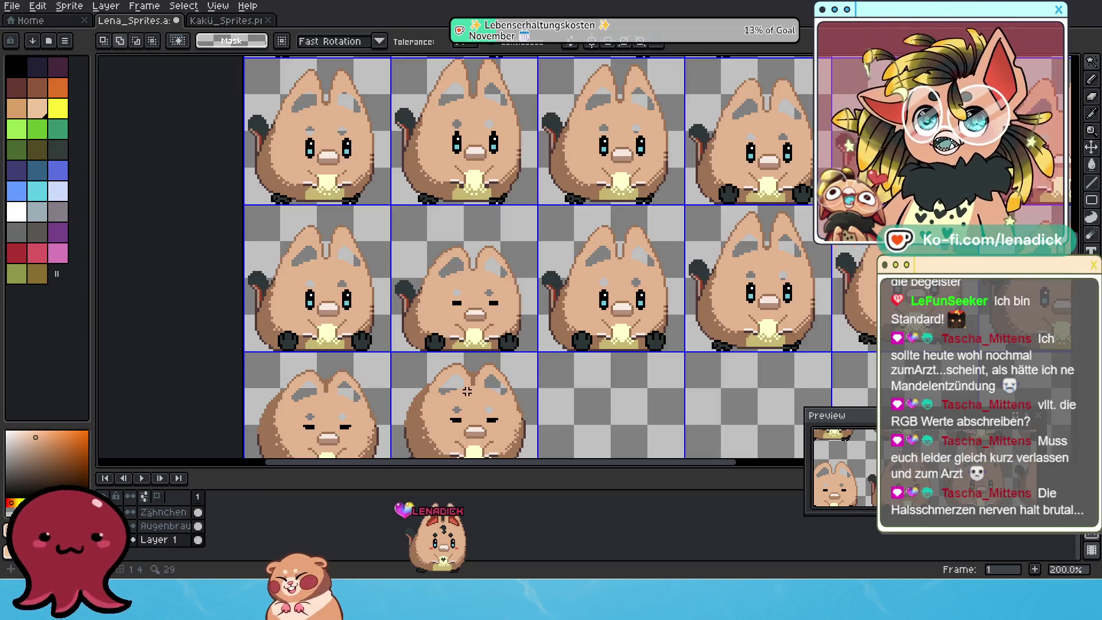
scroll(463, 346, down, 1)
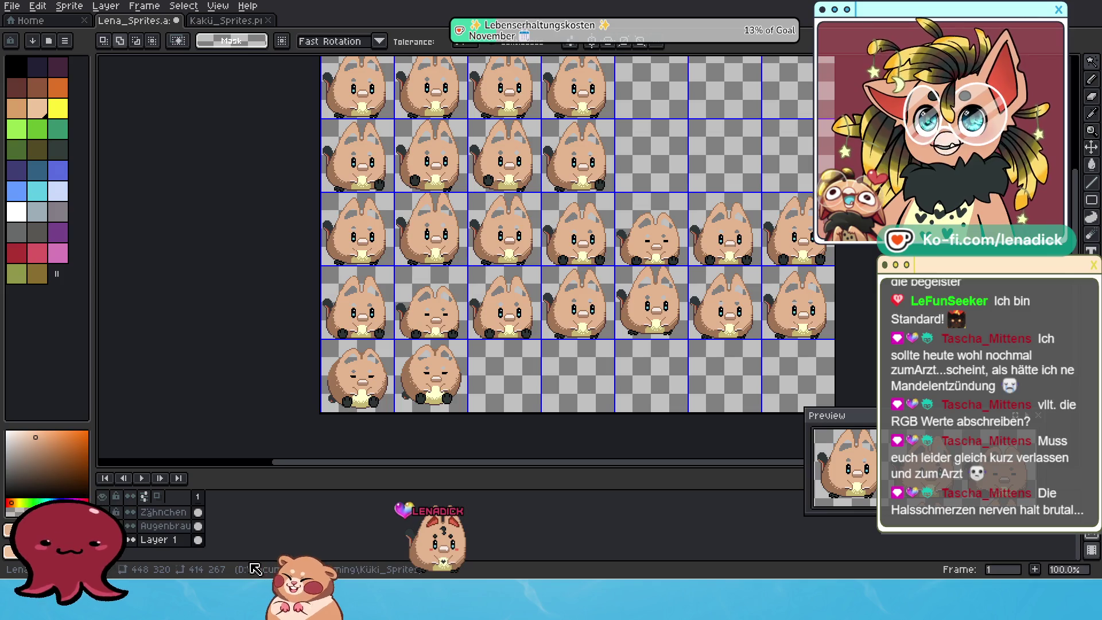
key(alt+n)
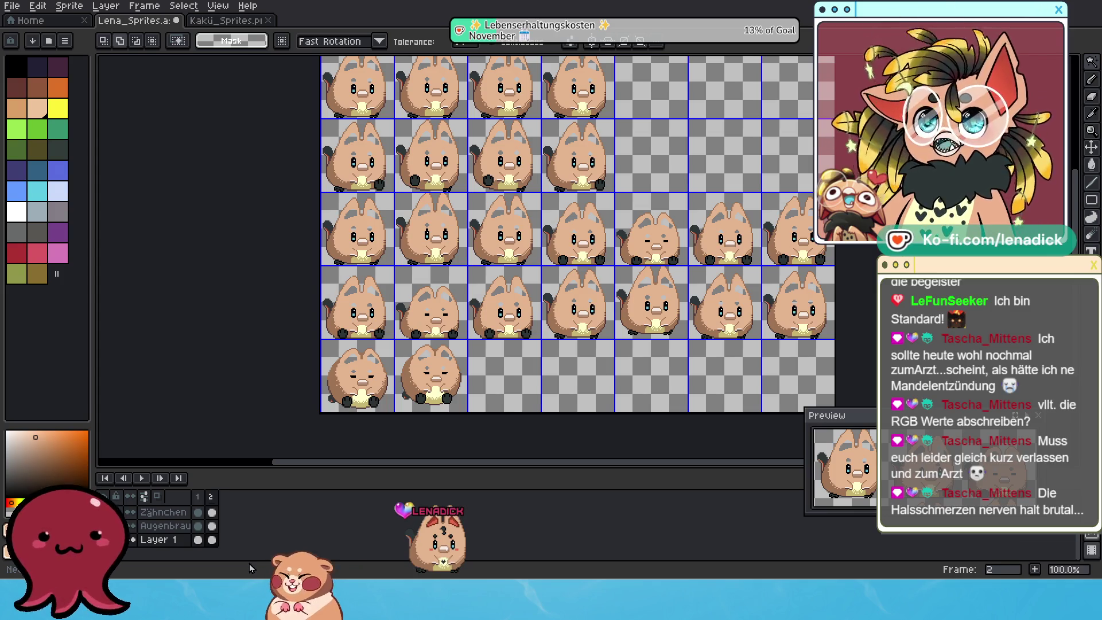
key(ctrl+z)
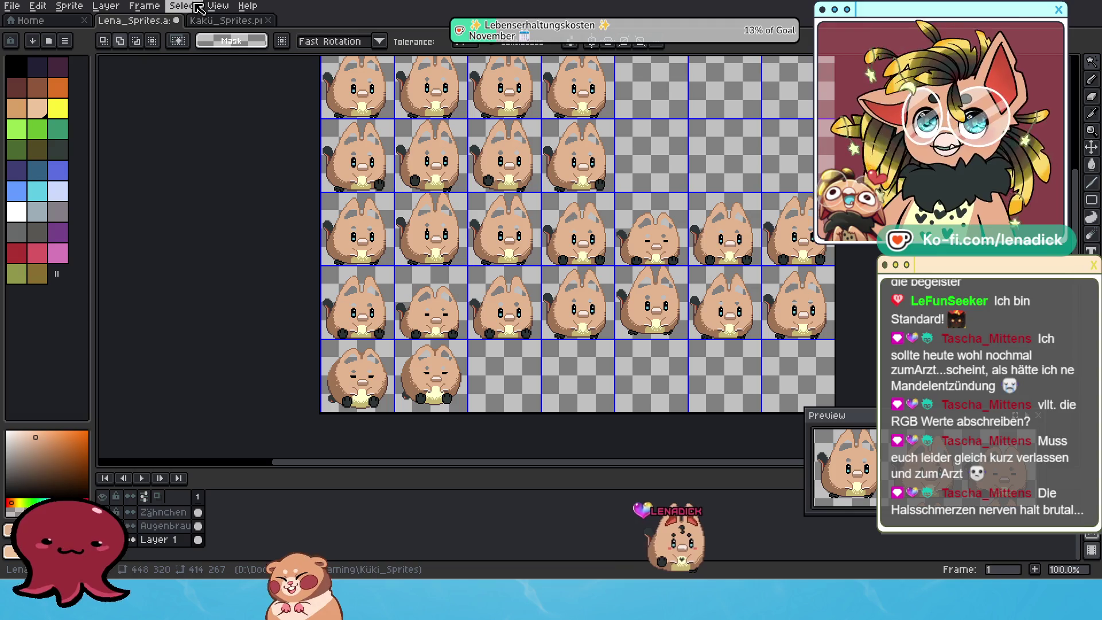
Step: Create a new empty layer via Layer > New > New Layer
click(119, 10)
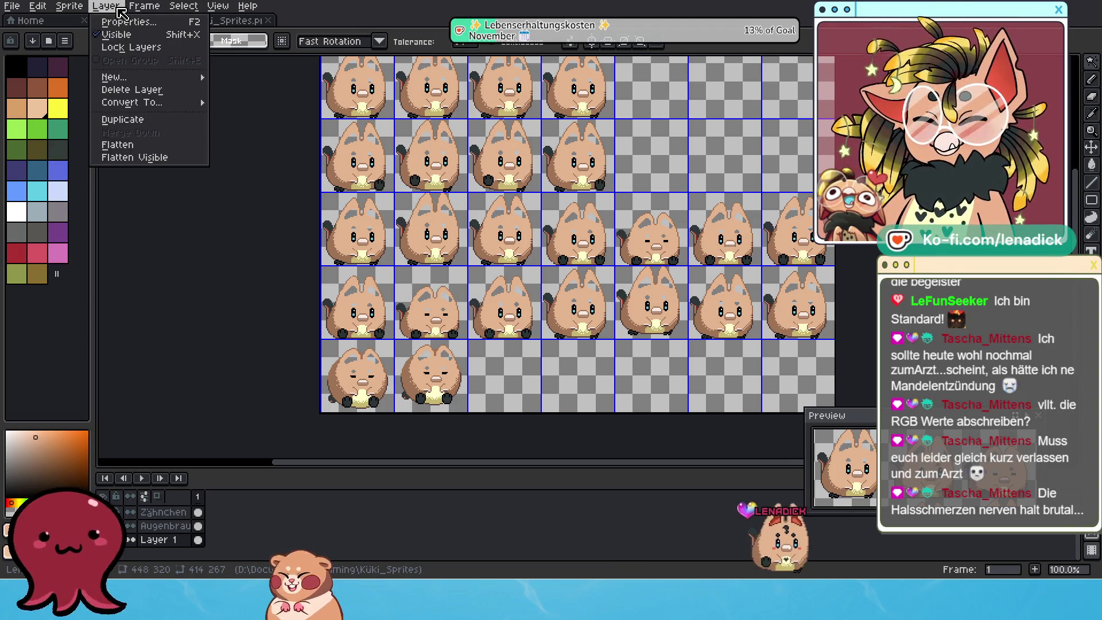
mouse_move(138, 78)
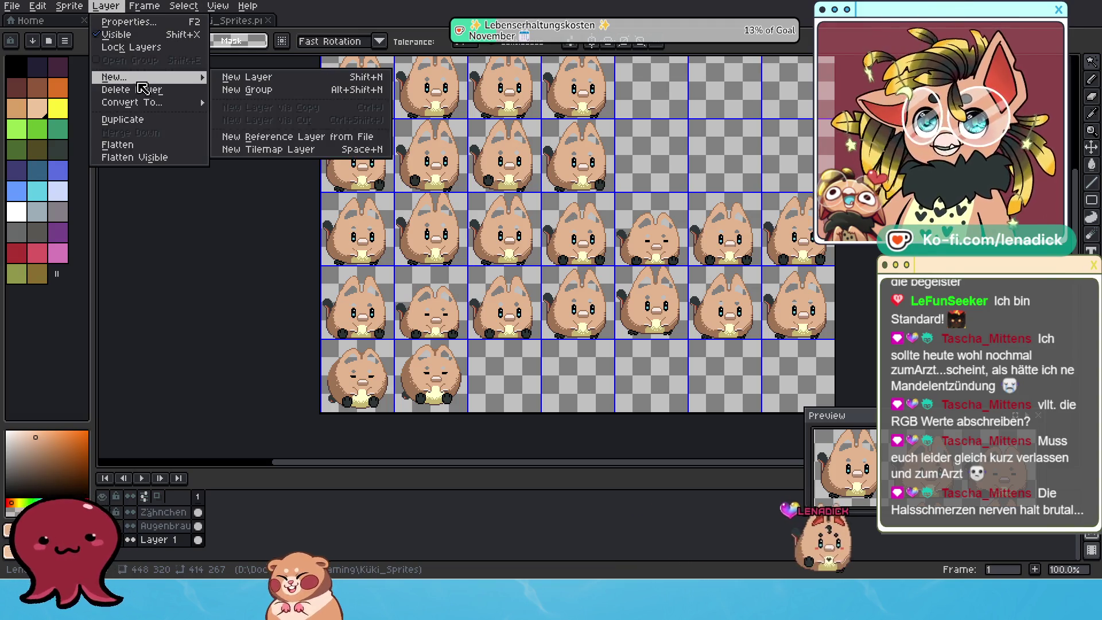
click(250, 81)
Step: Rename the new layer öhrchen and paste the red ear markings onto all sprites
scroll(166, 533, down, 2)
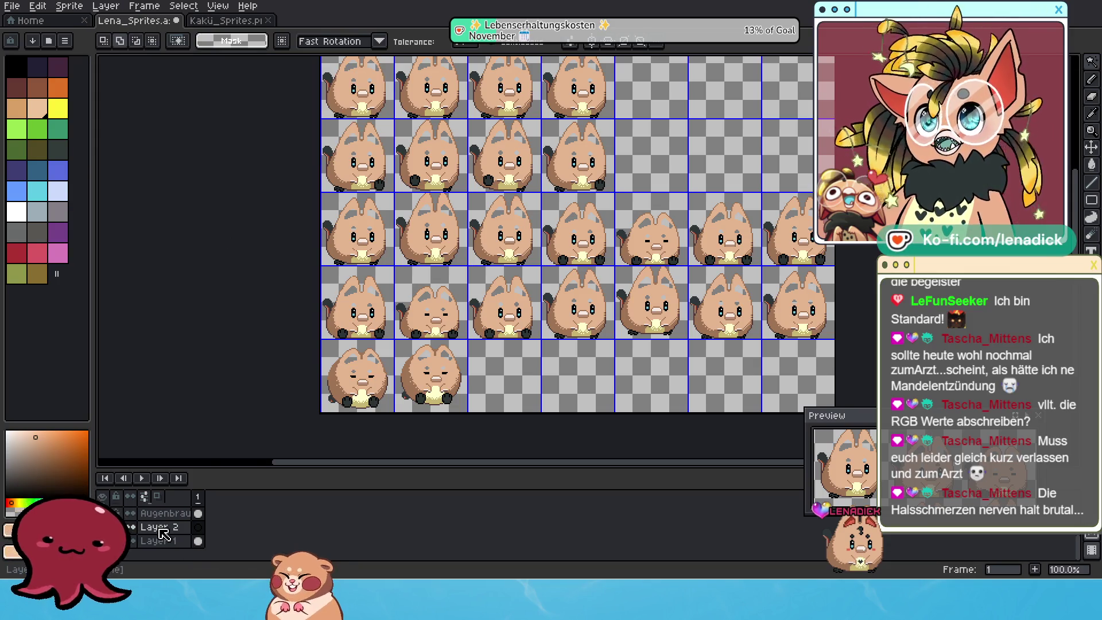
double_click(161, 527)
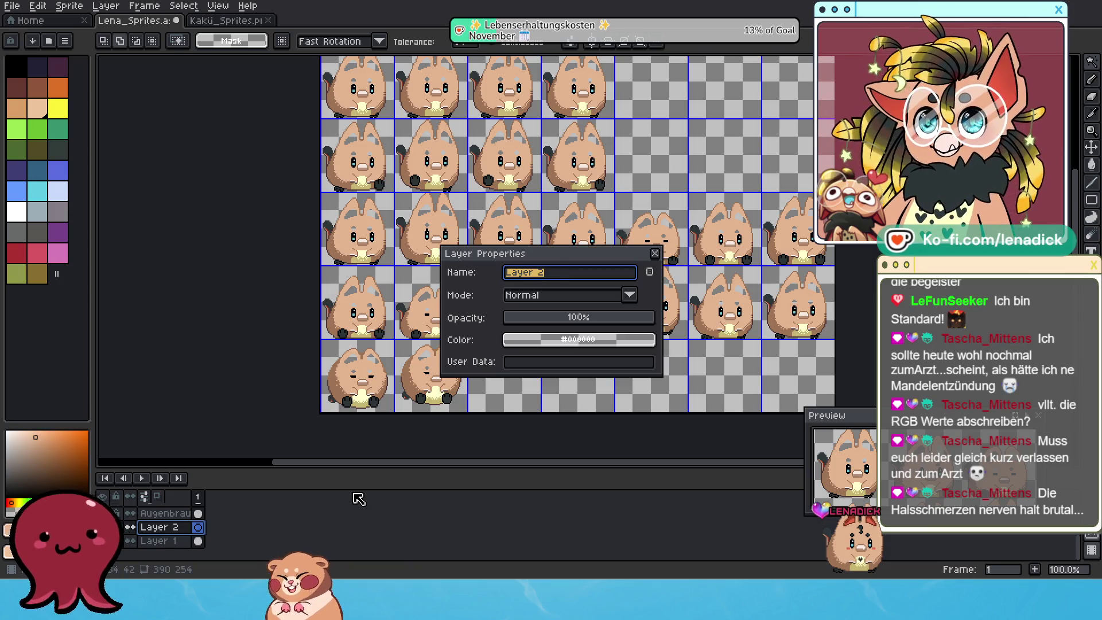
text(öhrchen)
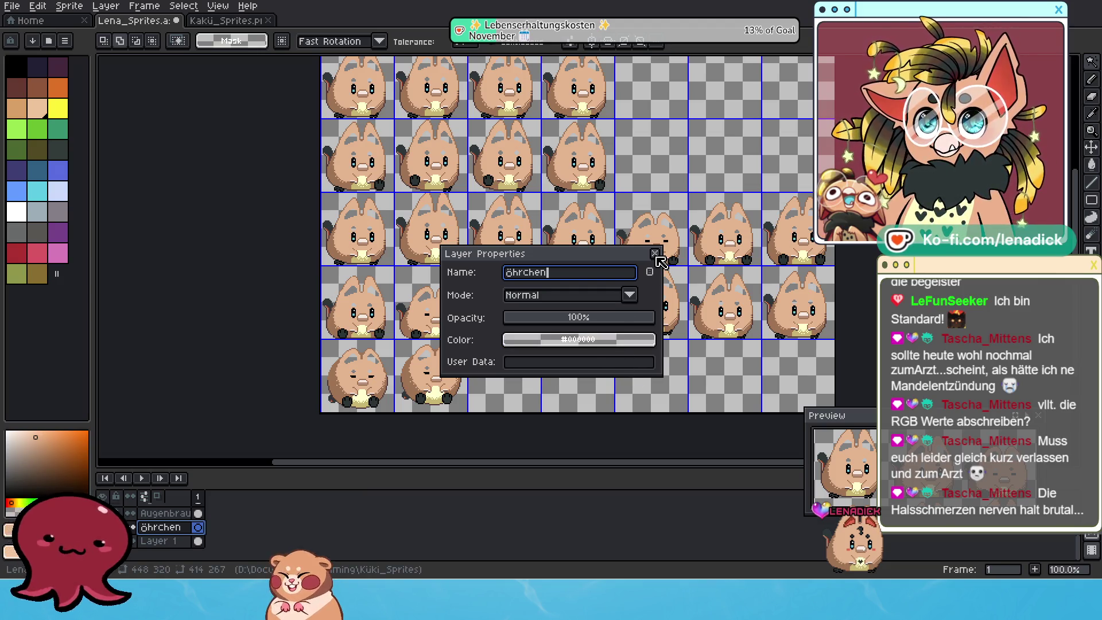
click(657, 258)
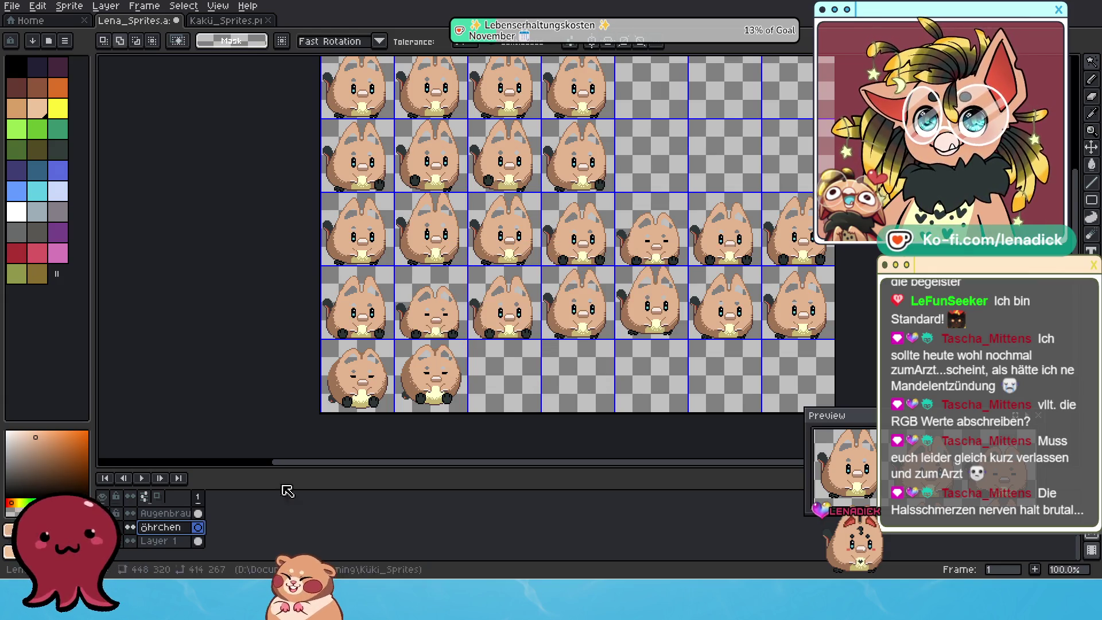
key(ctrl+v)
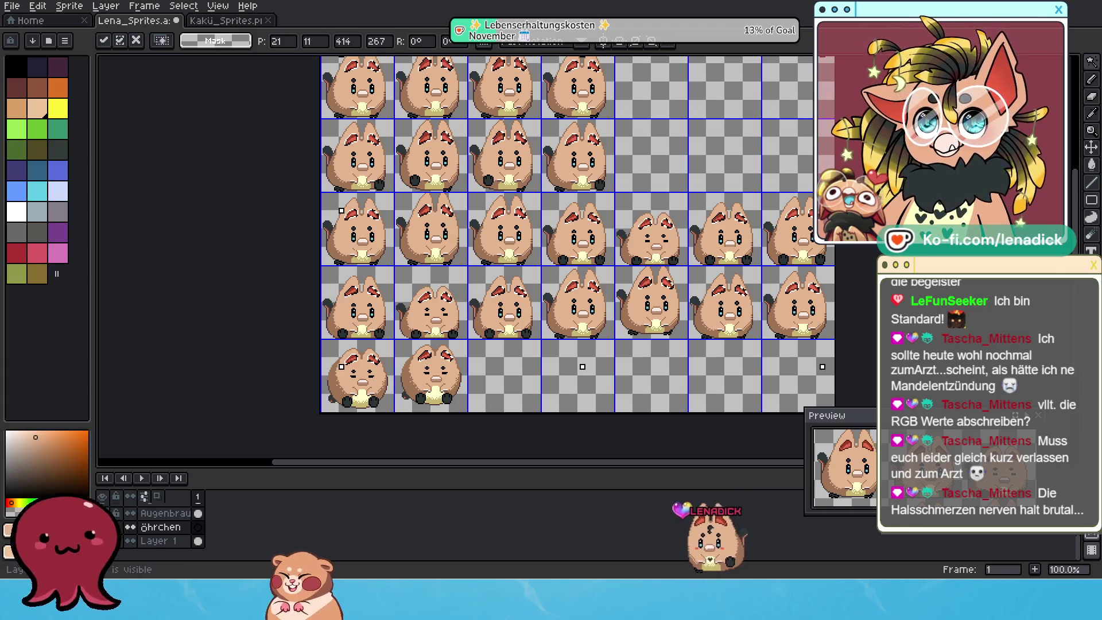
Step: Commit the pasted ear markings, hide the eyebrow layer, zoom in, and select Layer 1
click(198, 513)
key(ctrl+z)
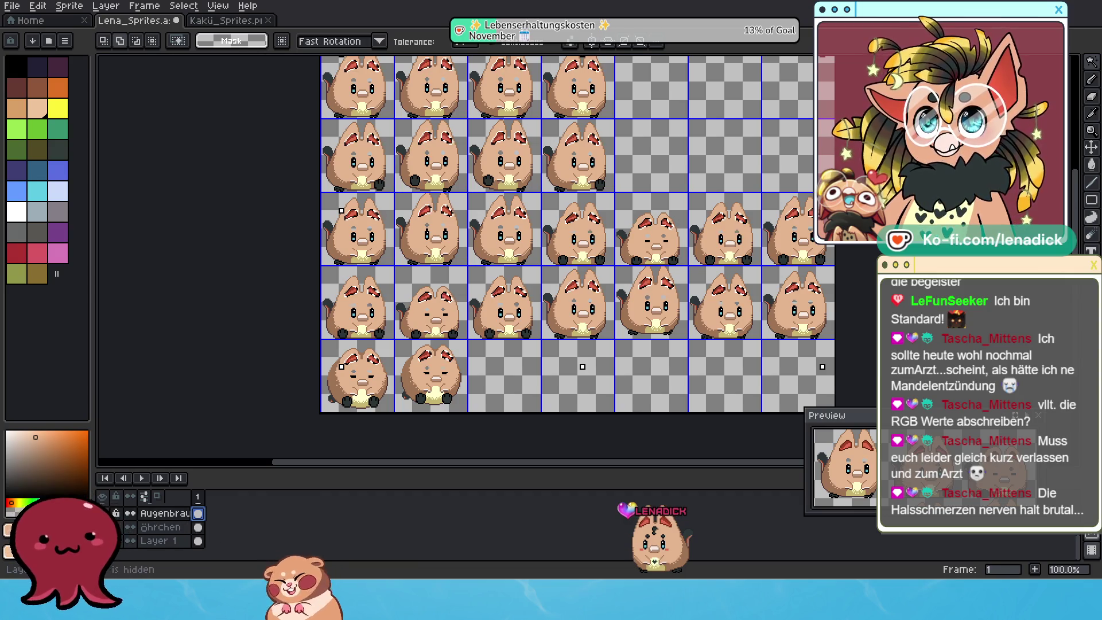
scroll(392, 383, up, 1)
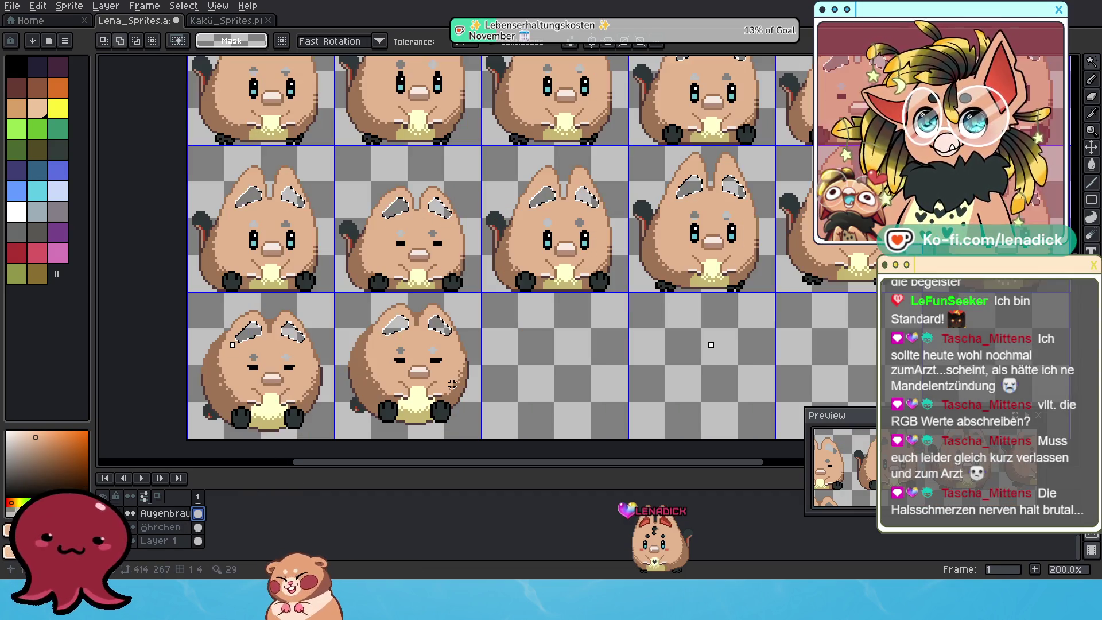
scroll(451, 384, down, 2)
scroll(421, 250, up, 1)
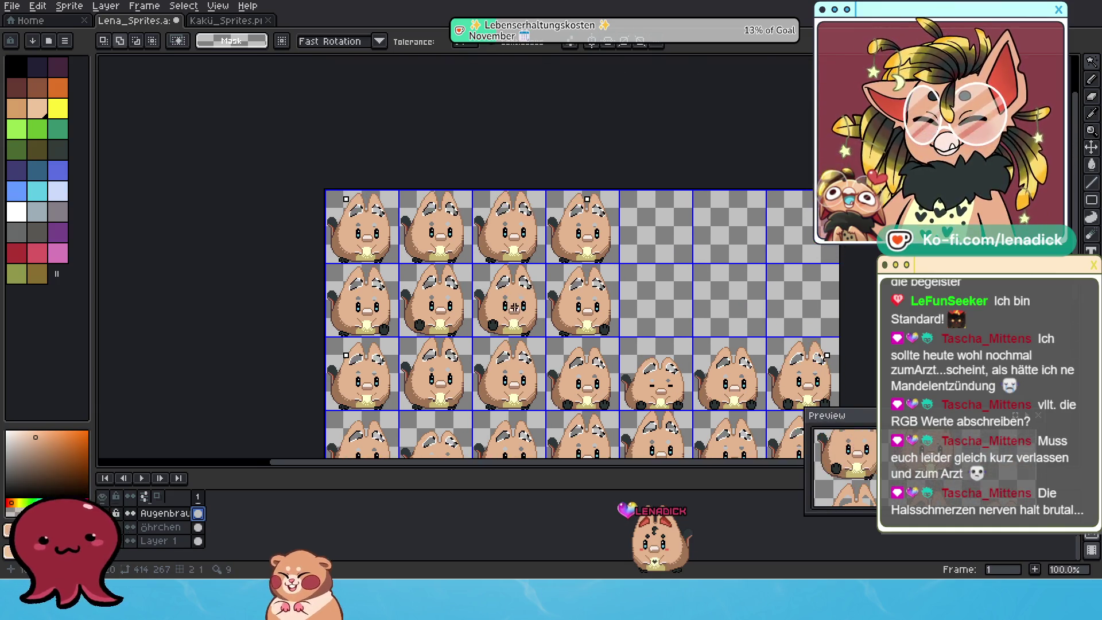
scroll(421, 251, up, 1)
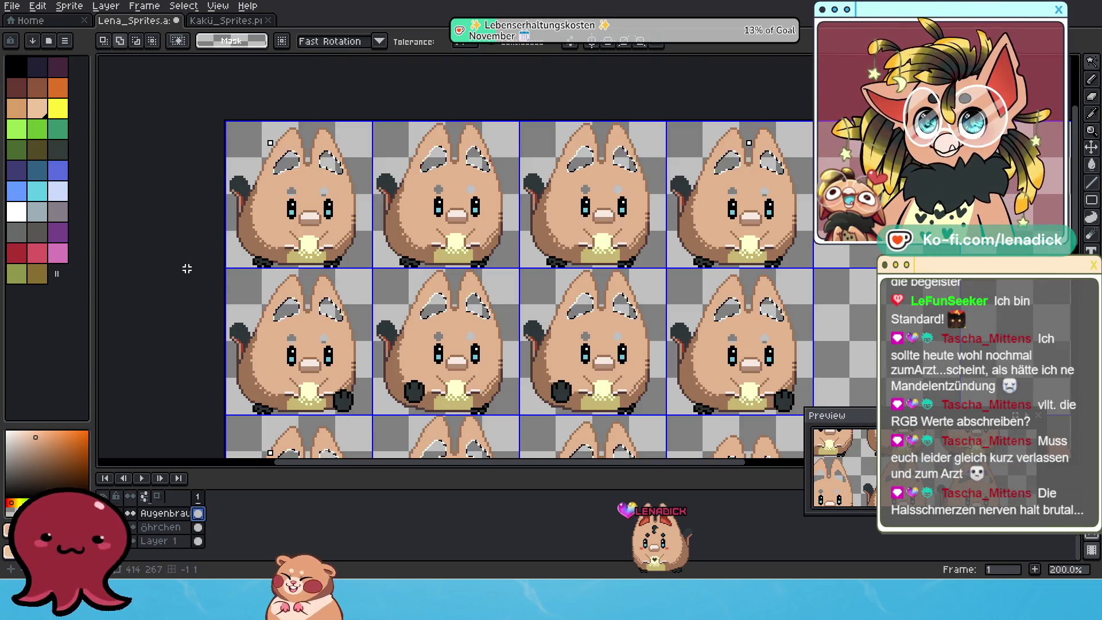
click(186, 537)
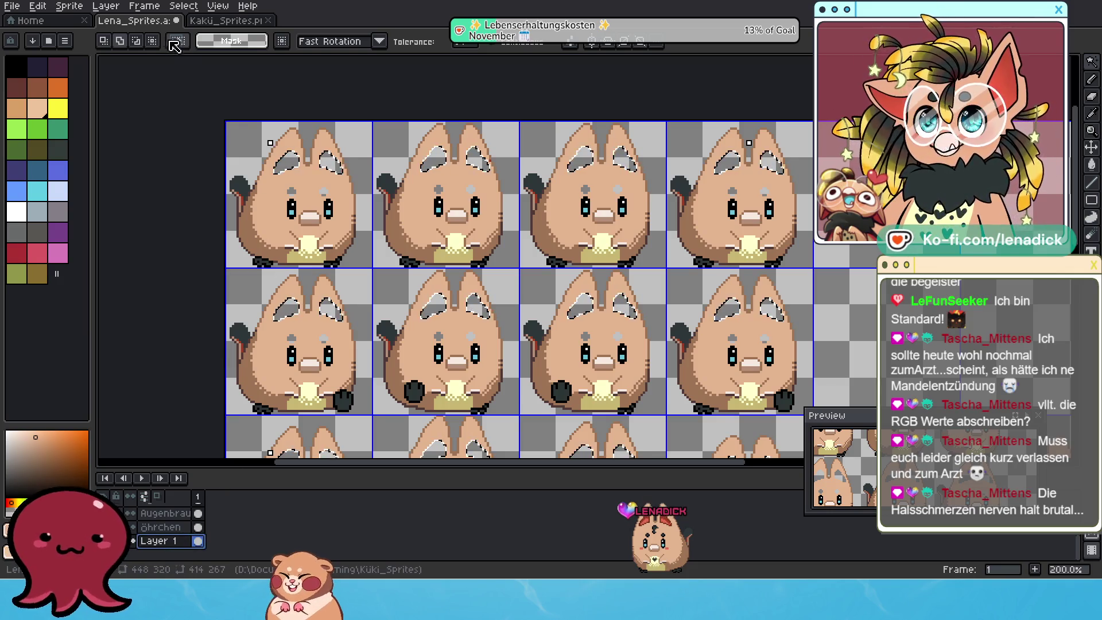
Step: Deselect, then Magic Wand the first hamster's left eye and add its right eye
click(184, 6)
click(195, 36)
scroll(326, 198, up, 2)
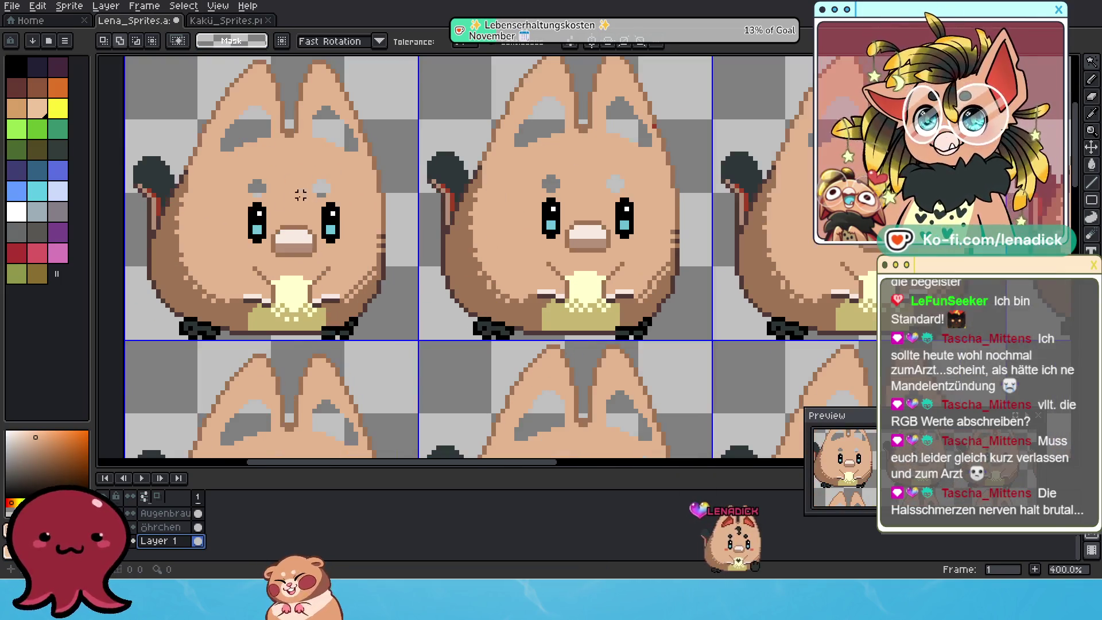
click(257, 218)
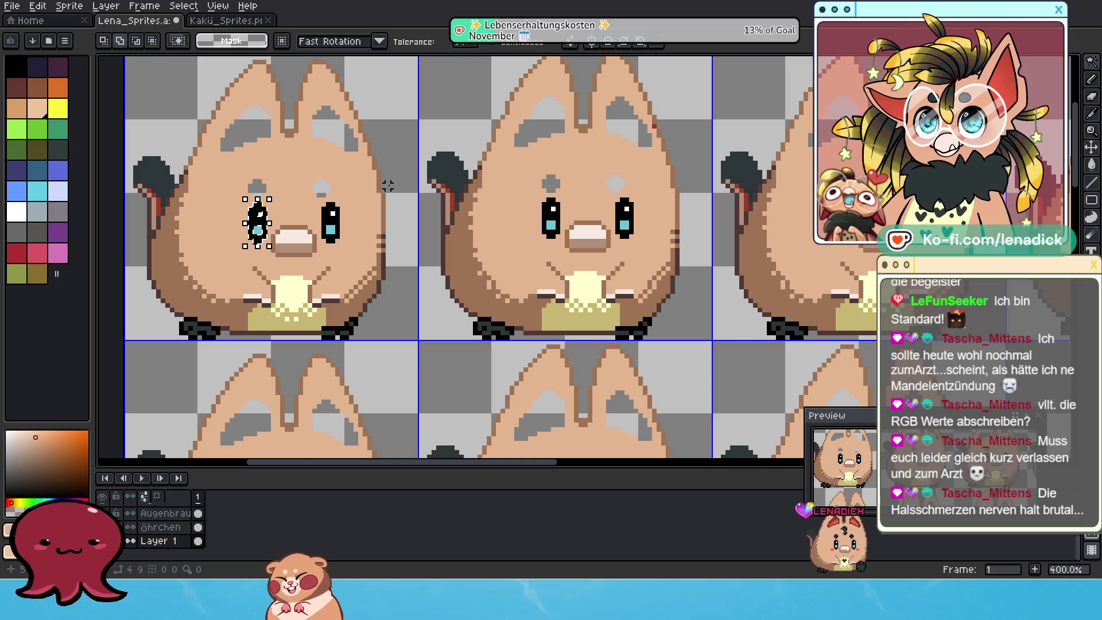
scroll(347, 210, up, 1)
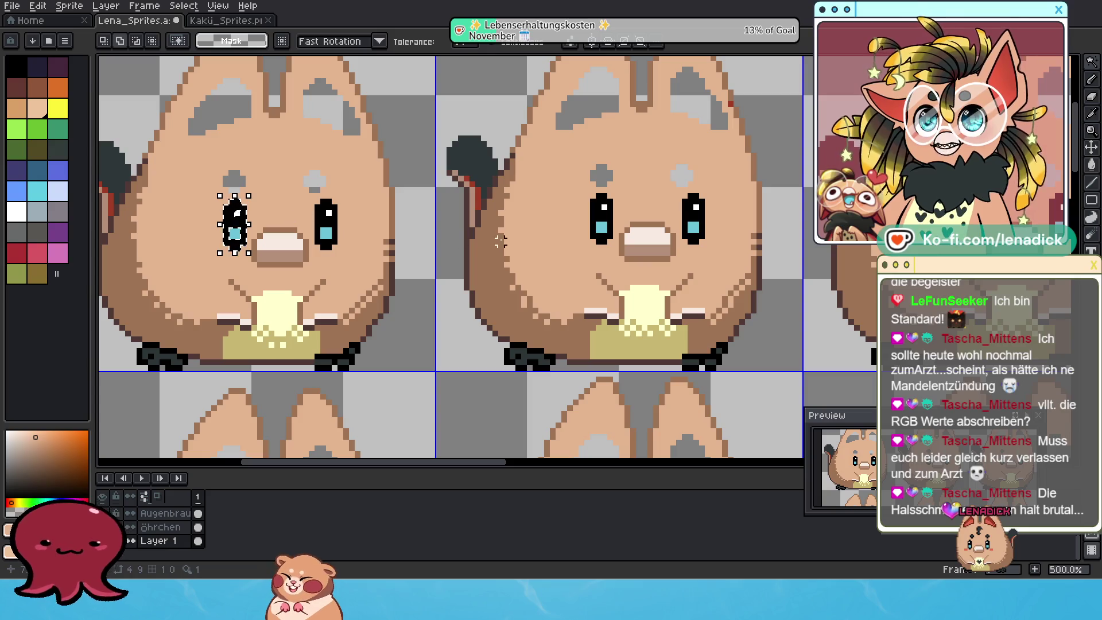
scroll(499, 229, down, 1)
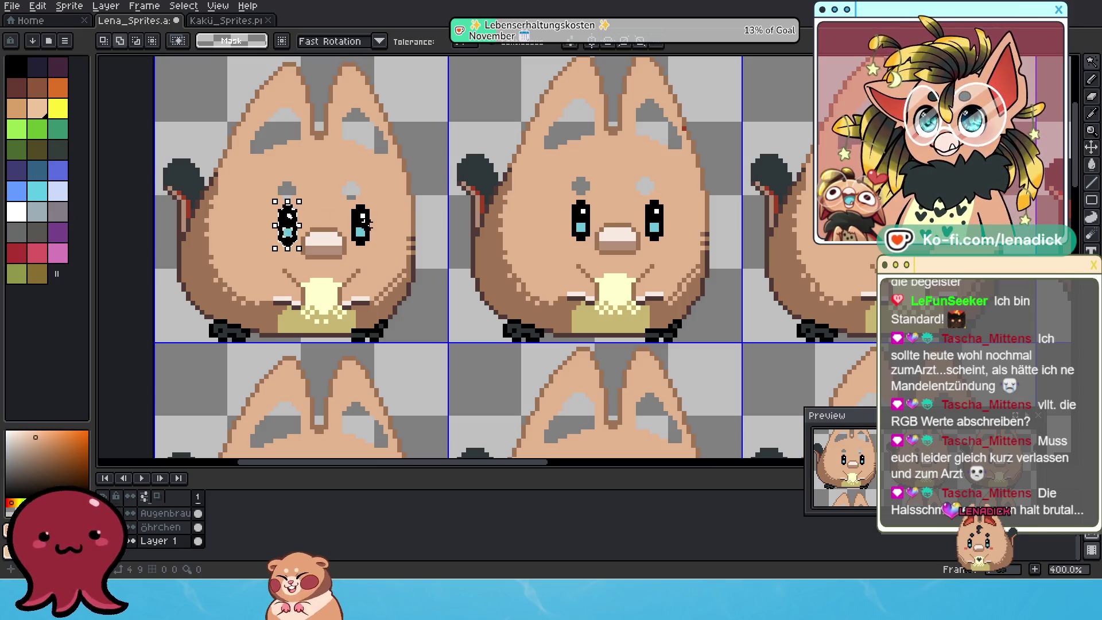
shift+click(362, 221)
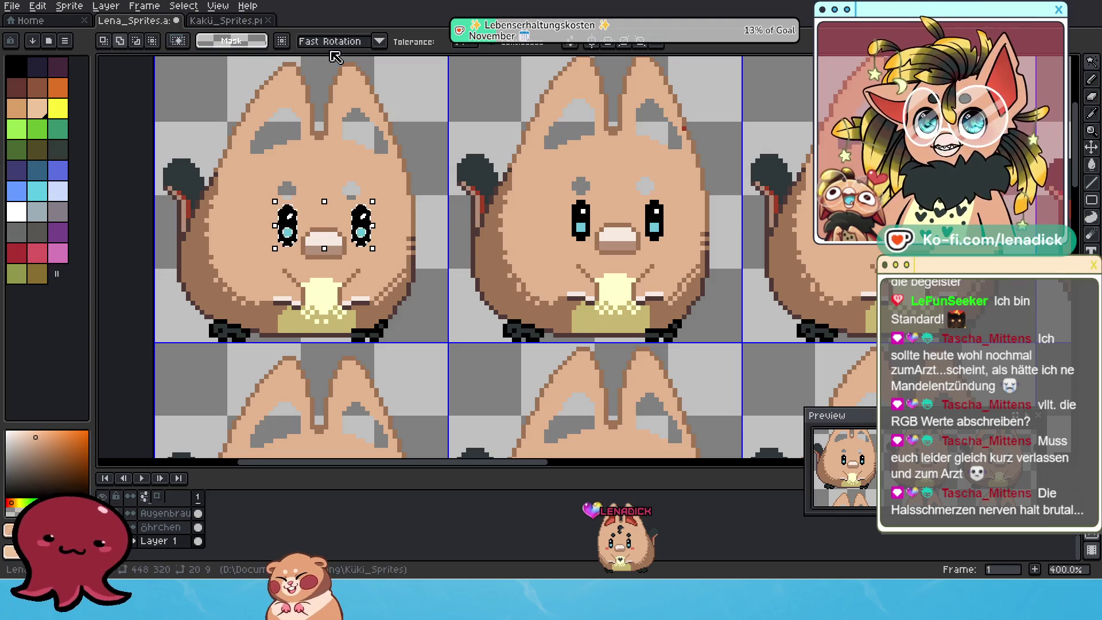
click(380, 42)
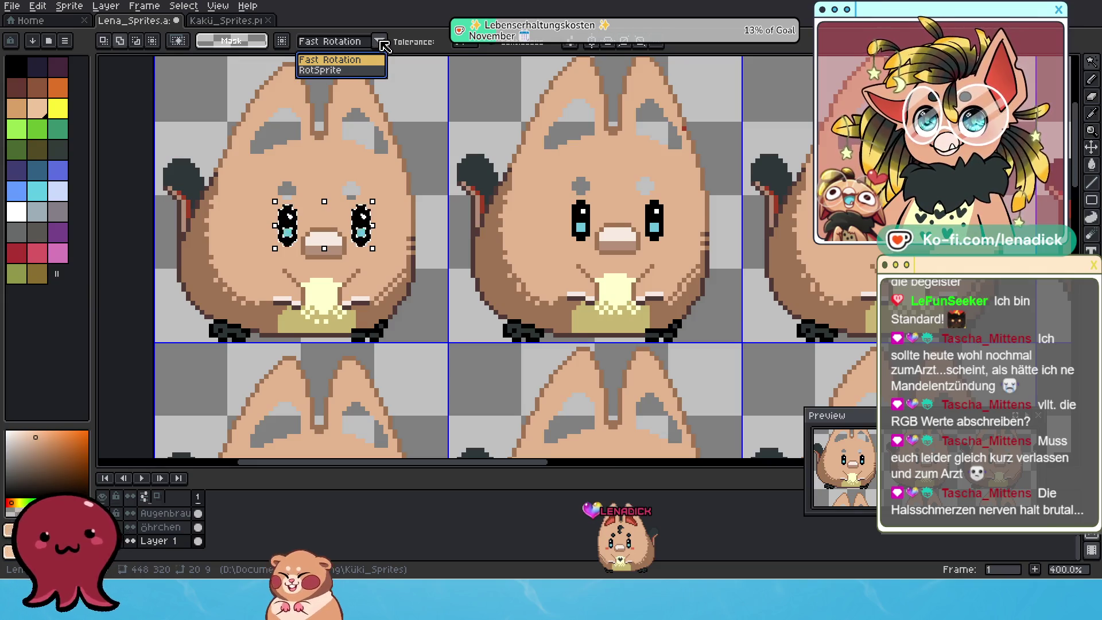
click(358, 71)
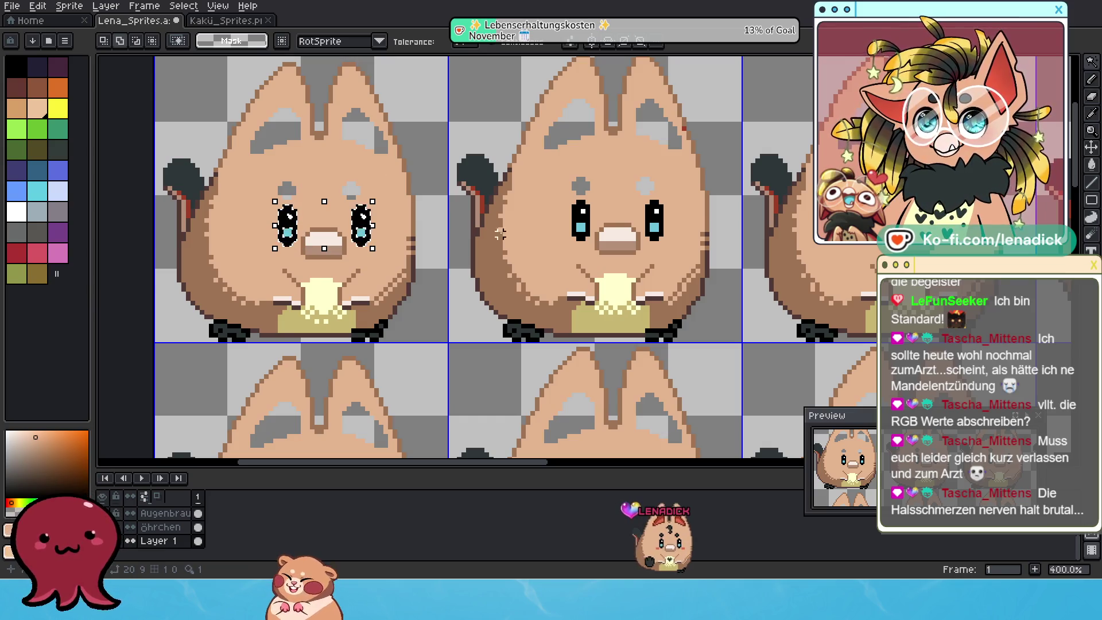
drag(373, 226, 588, 225)
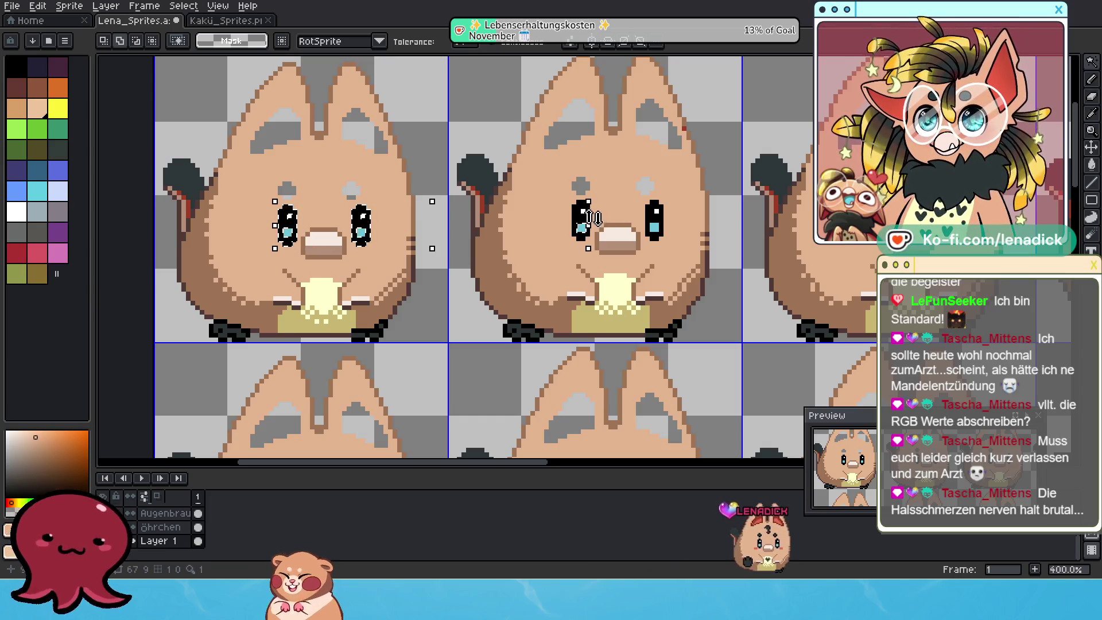
click(657, 225)
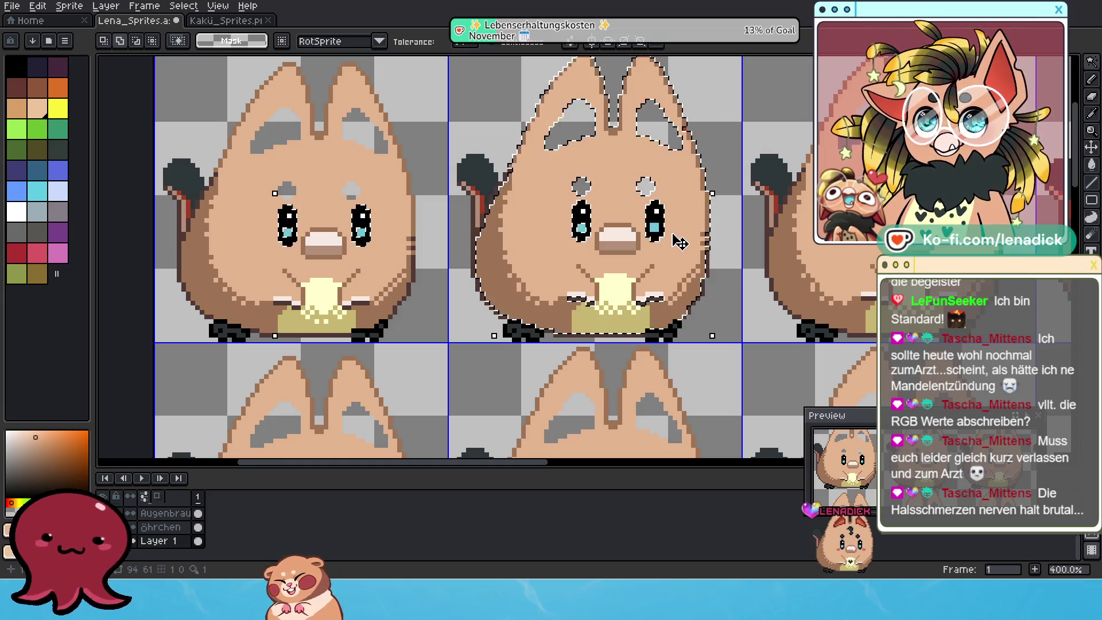
key(ctrl+z)
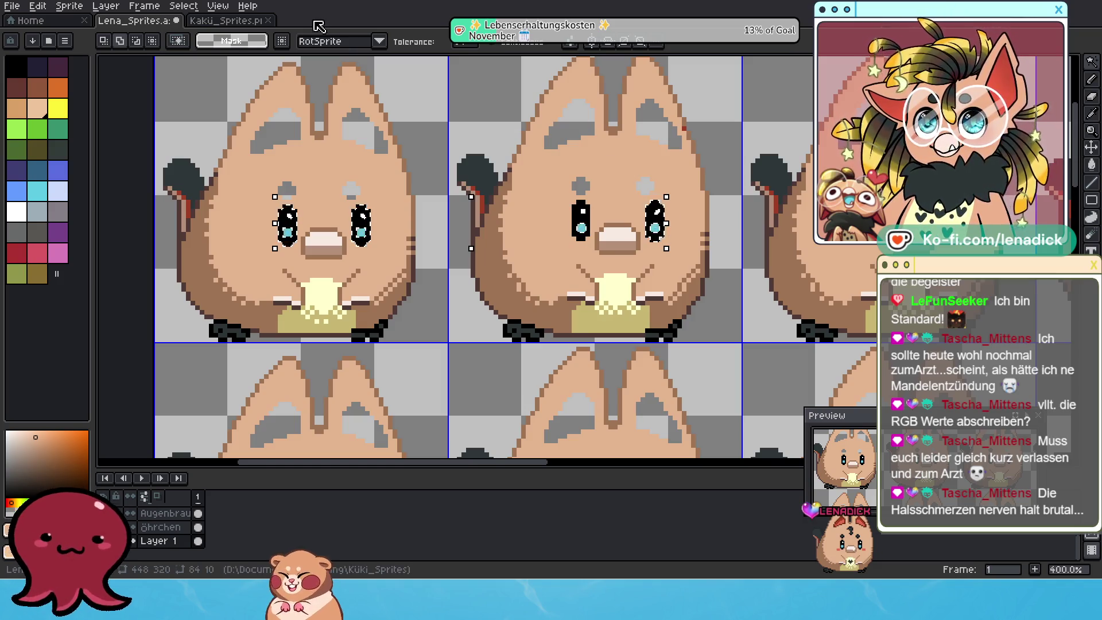
click(380, 41)
click(351, 71)
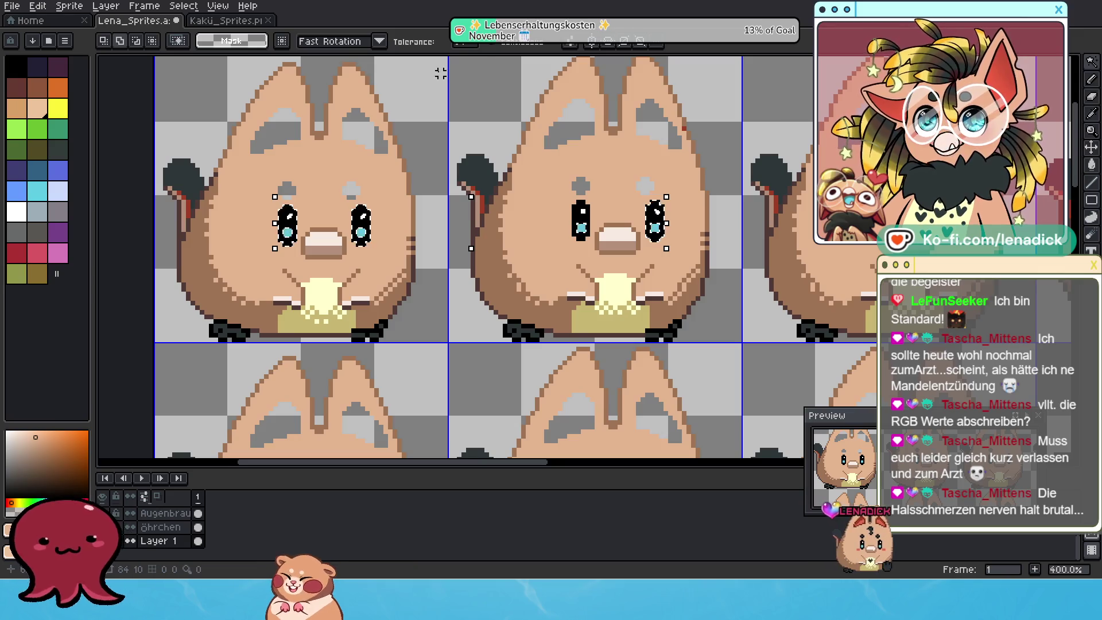
click(570, 42)
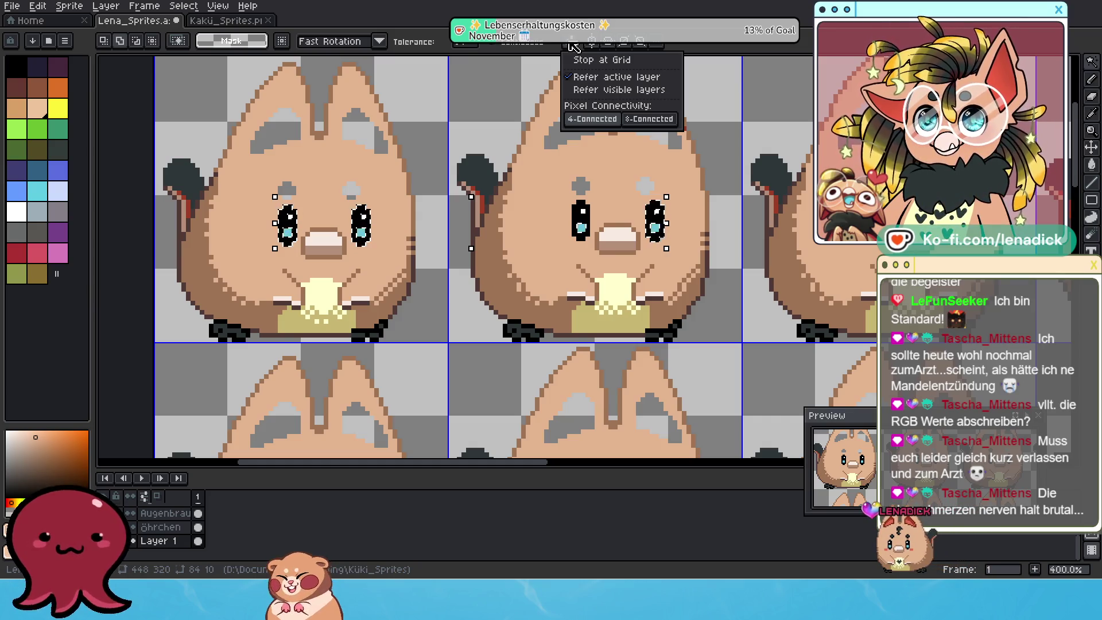
click(569, 44)
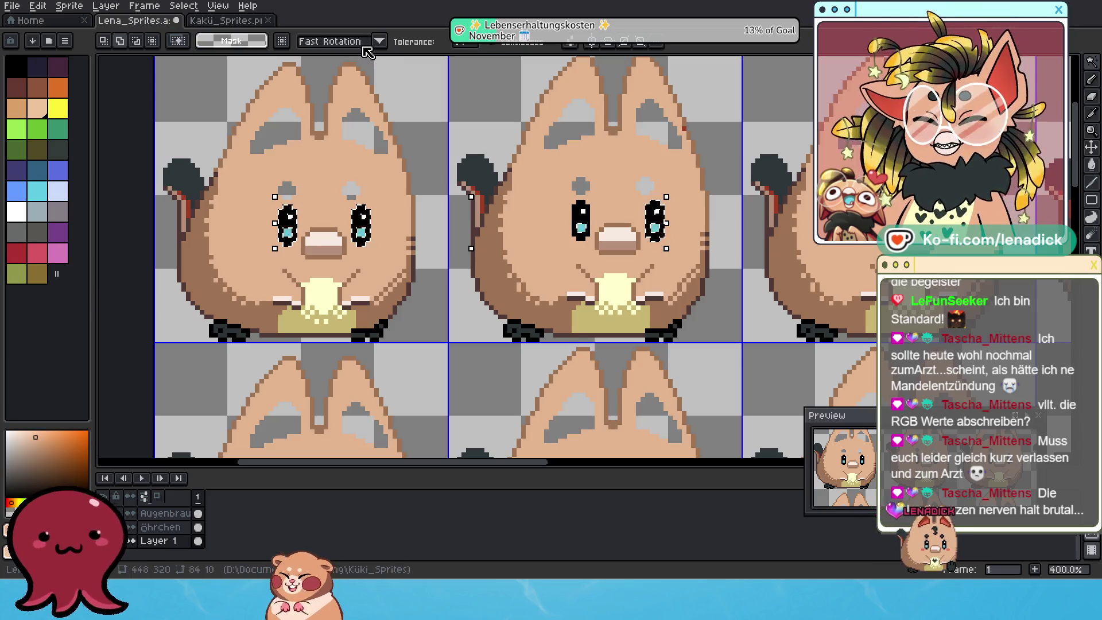
click(1091, 167)
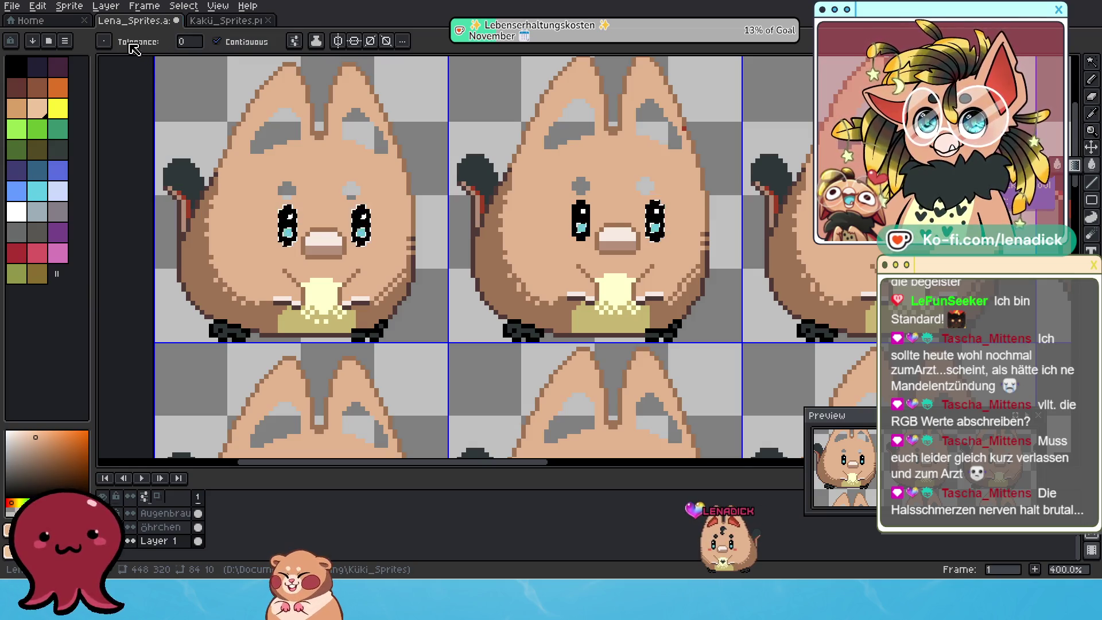
click(108, 42)
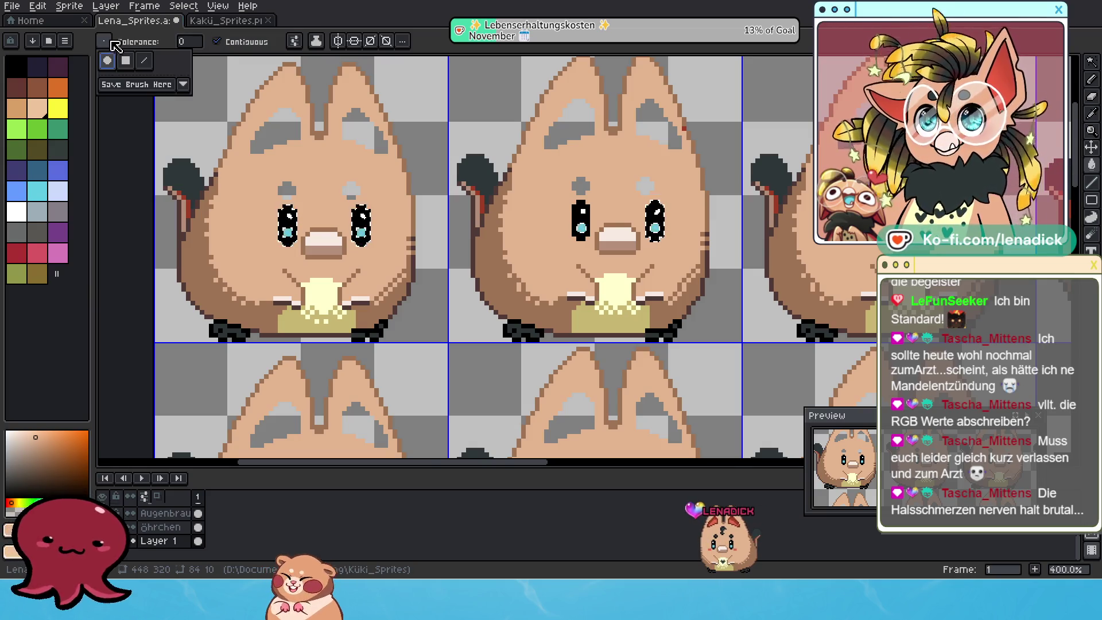
click(316, 46)
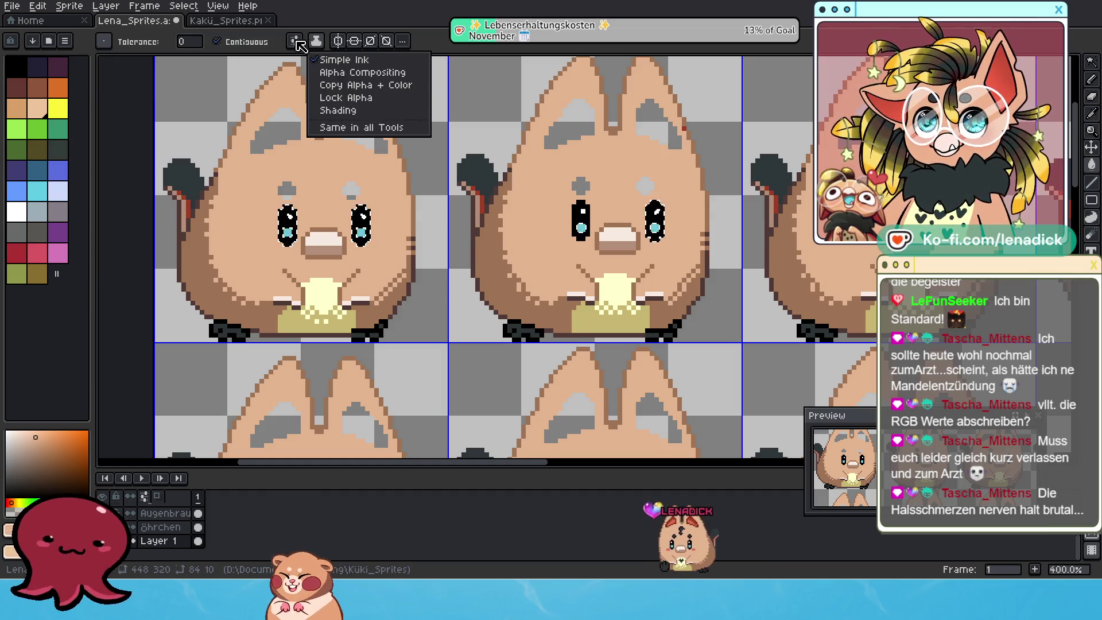
click(298, 45)
click(298, 45)
click(298, 45)
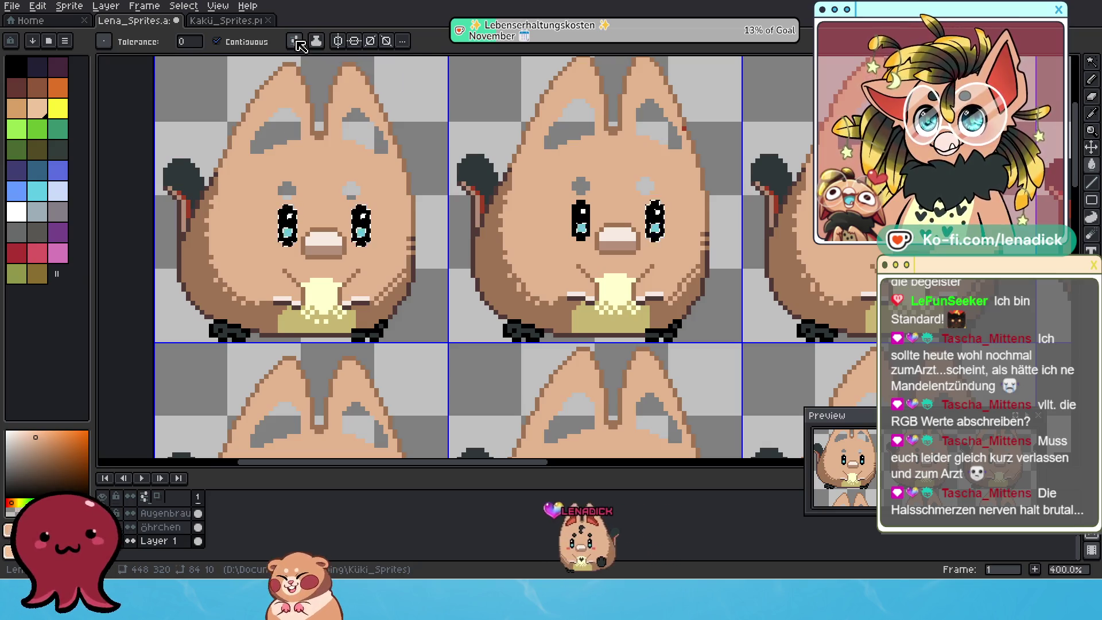
click(404, 43)
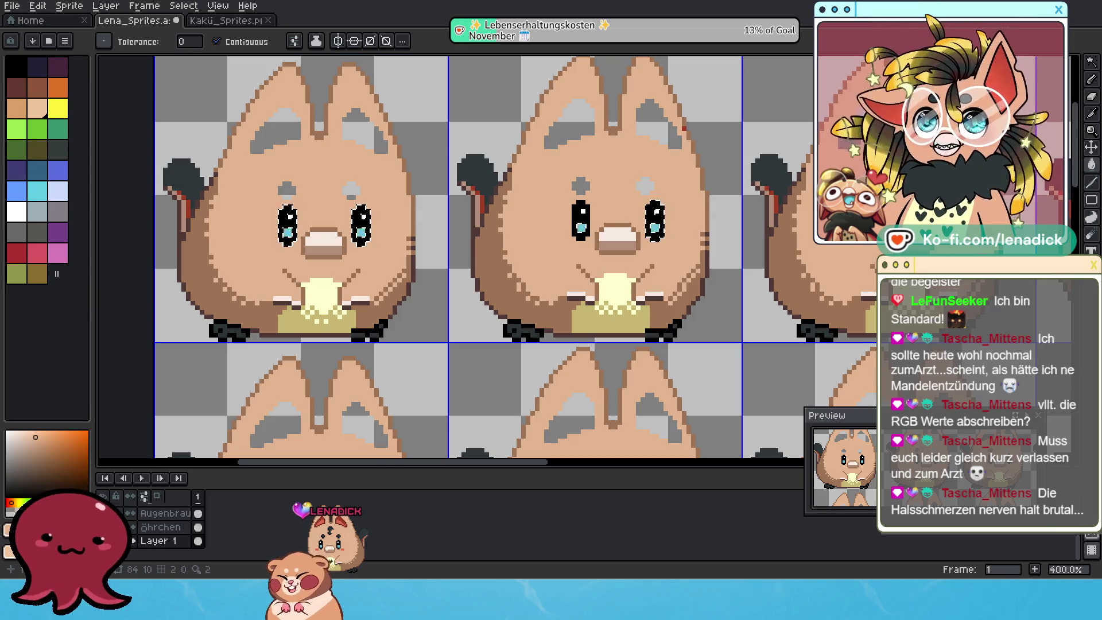
click(248, 48)
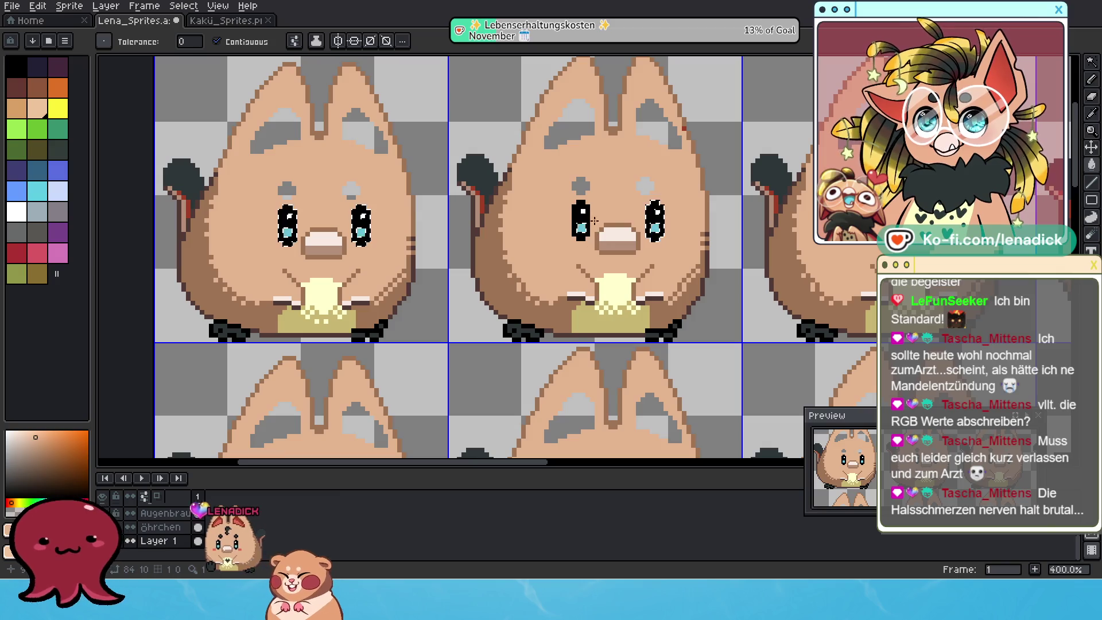
click(295, 41)
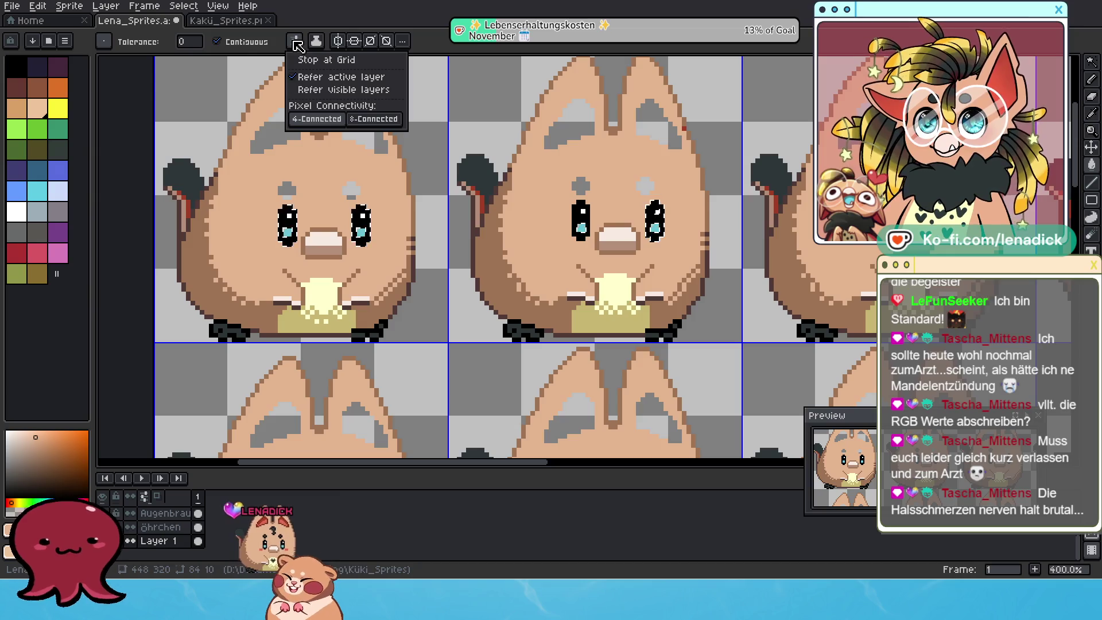
click(316, 41)
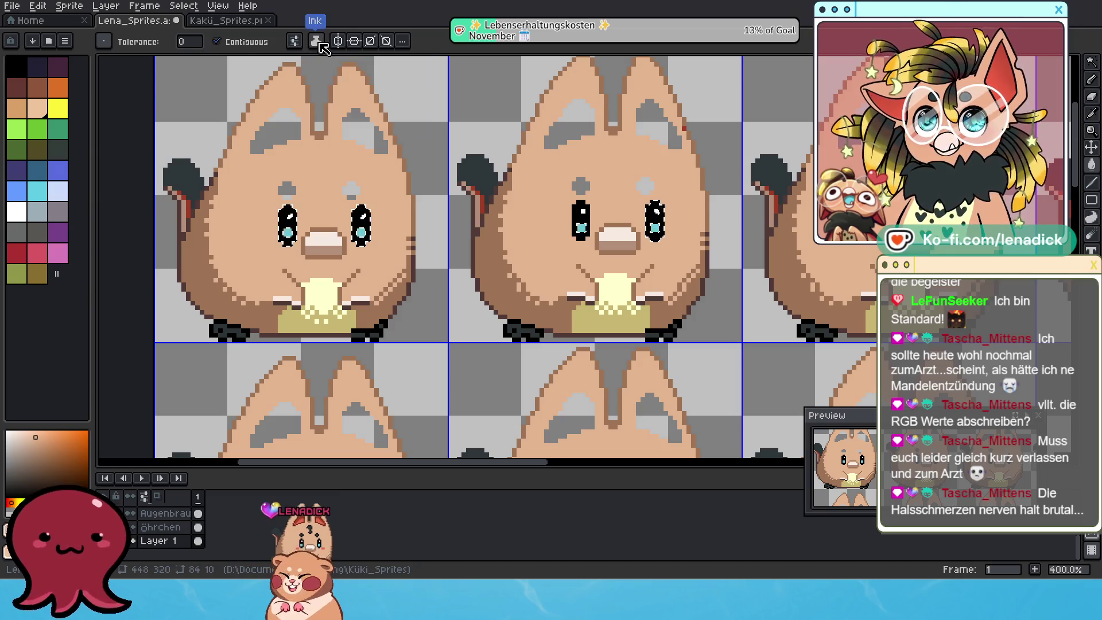
click(317, 41)
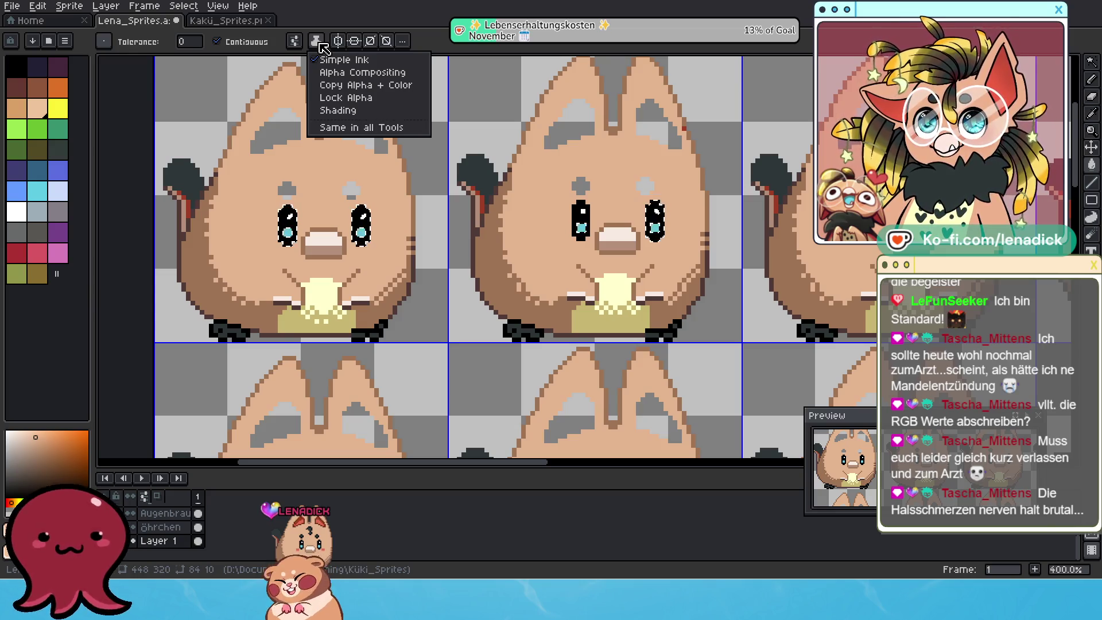
click(319, 43)
click(401, 41)
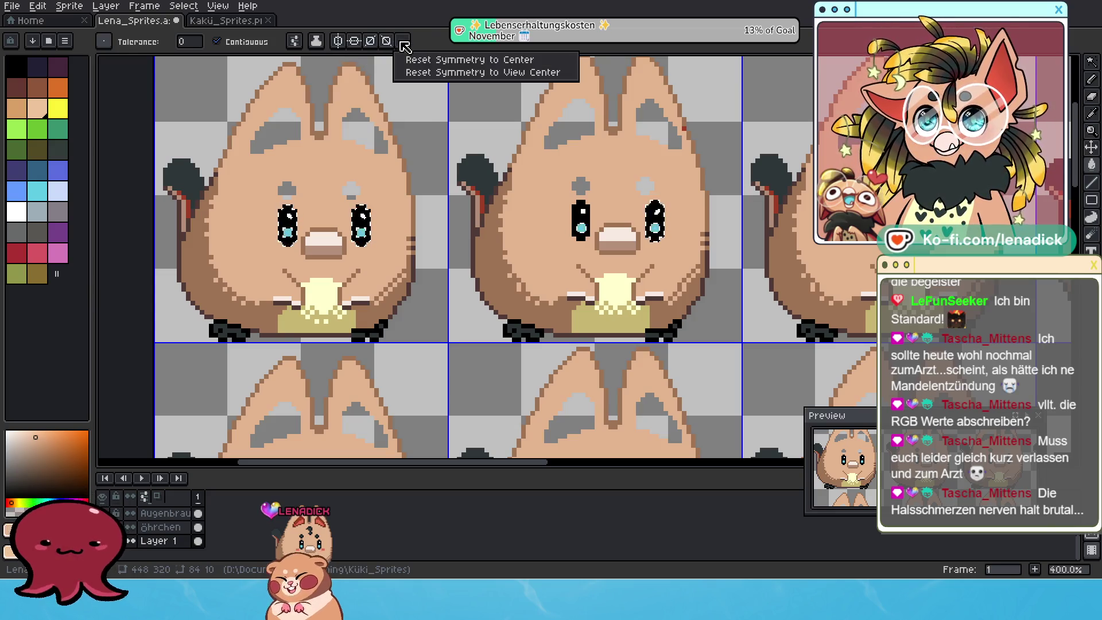
click(401, 44)
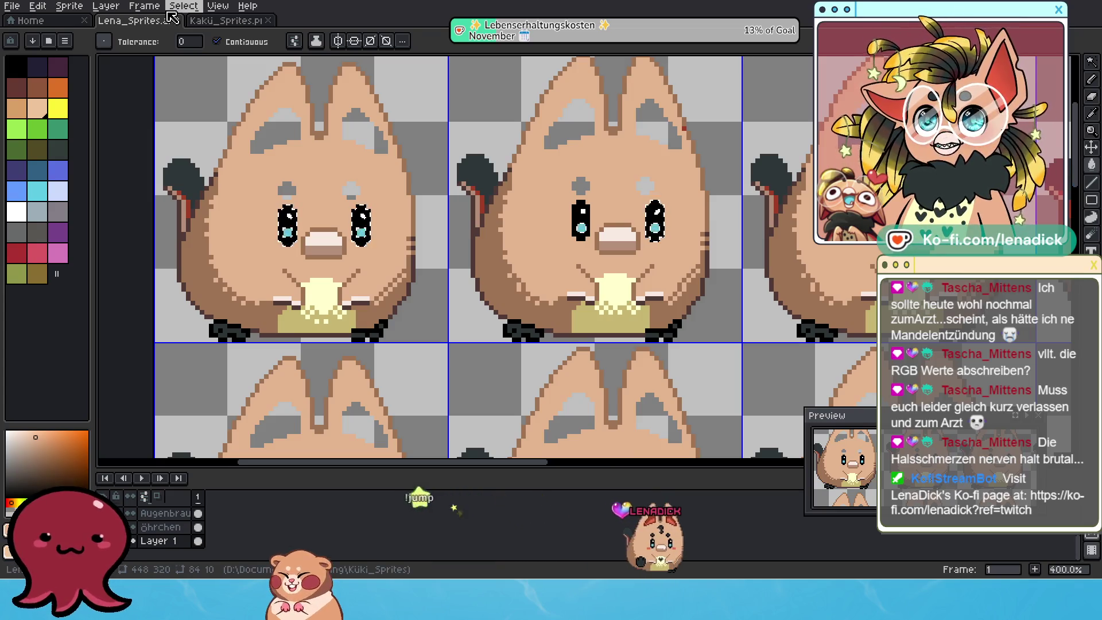
Step: Use Color Range to select the black #000000 feet pixels across every frame
click(183, 6)
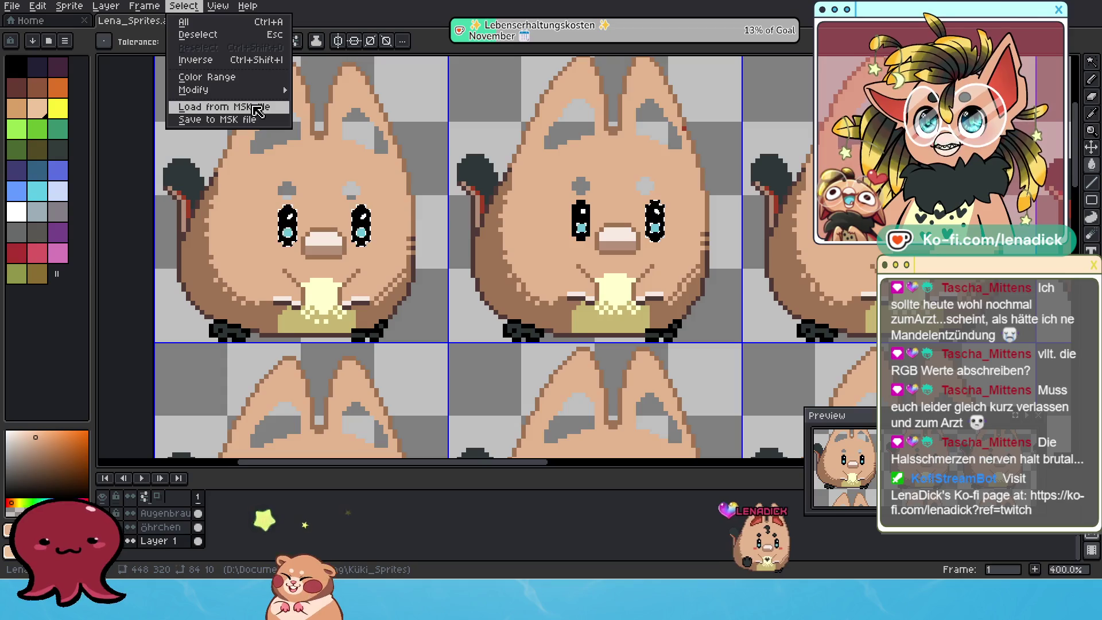
mouse_move(244, 90)
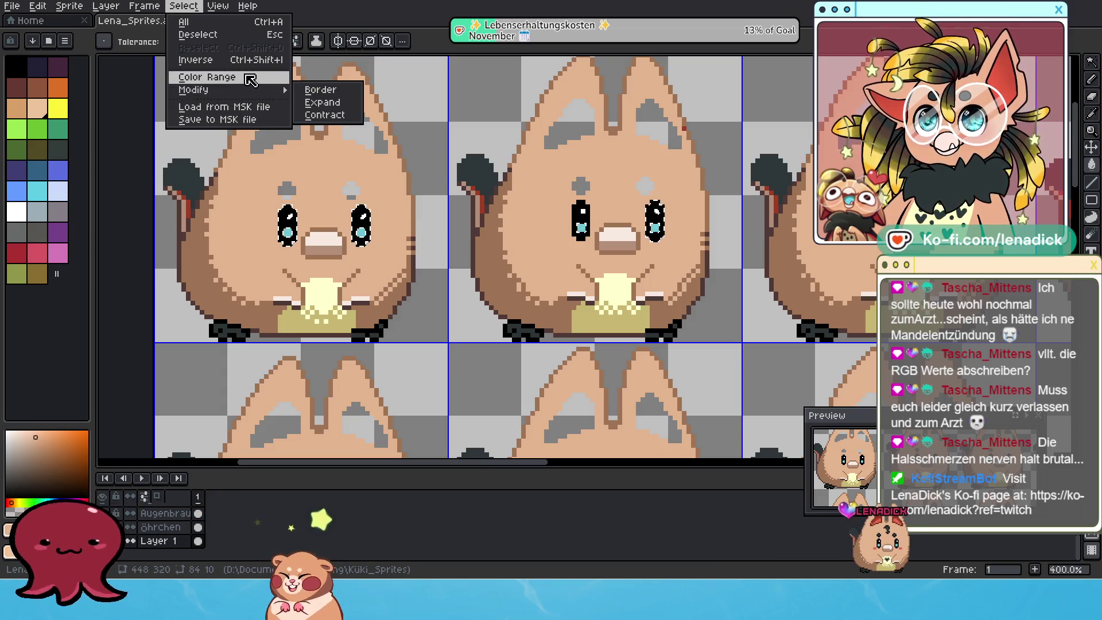
click(250, 80)
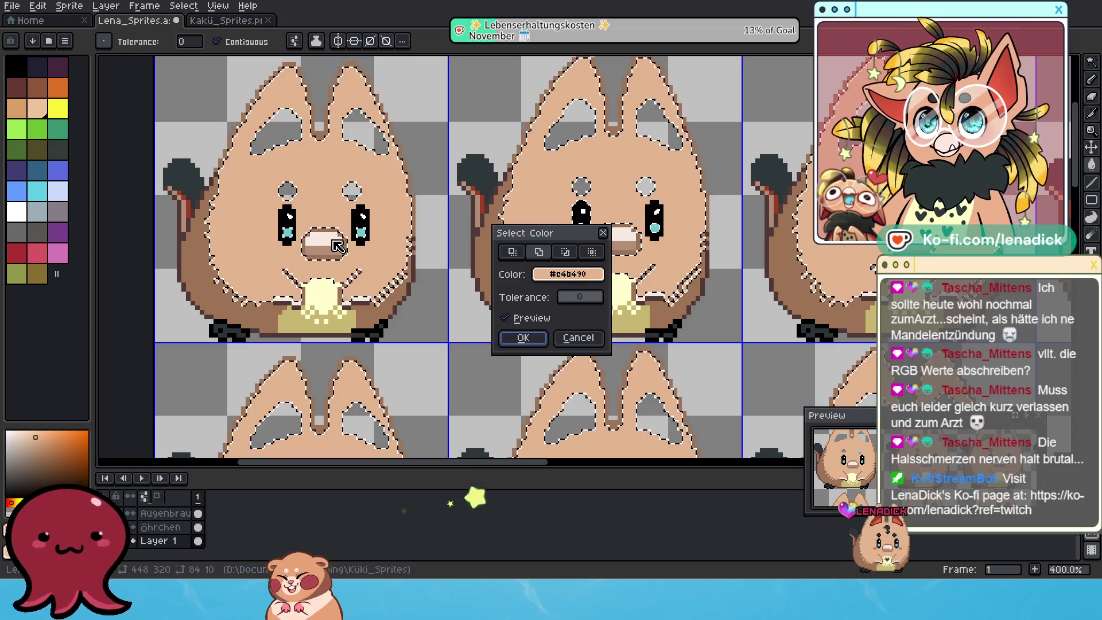
click(568, 274)
click(336, 245)
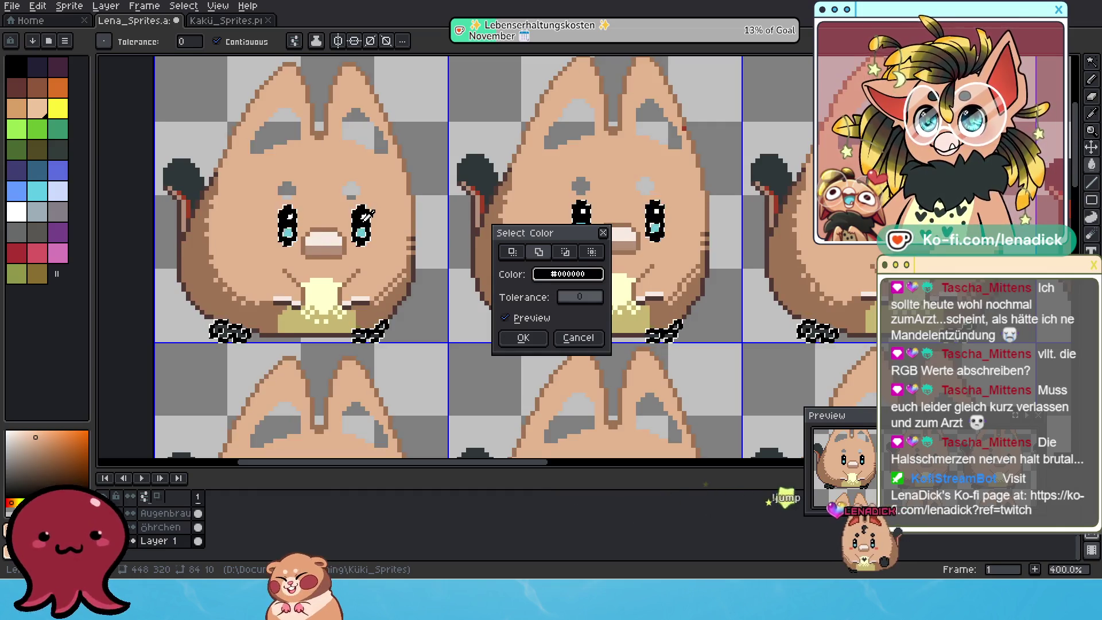
click(561, 274)
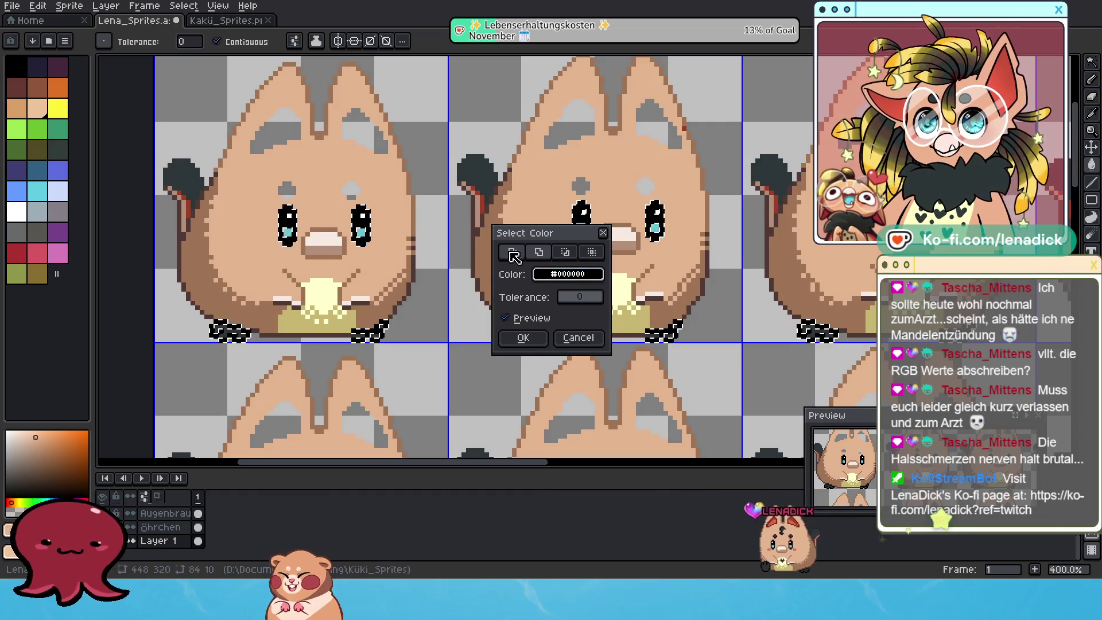
click(430, 267)
click(362, 231)
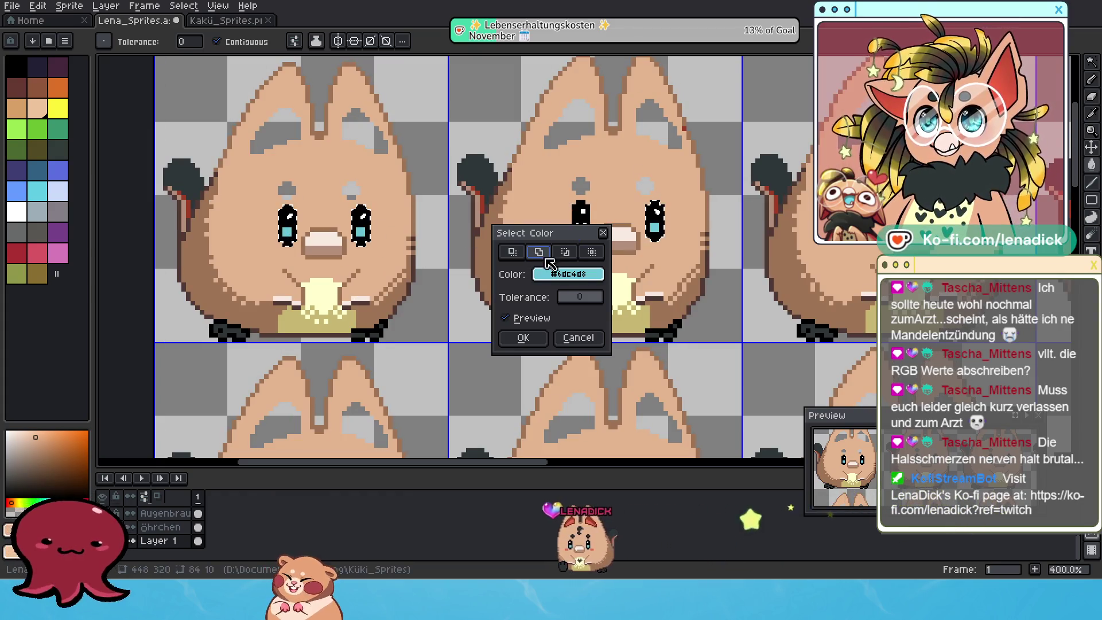
click(496, 267)
click(361, 220)
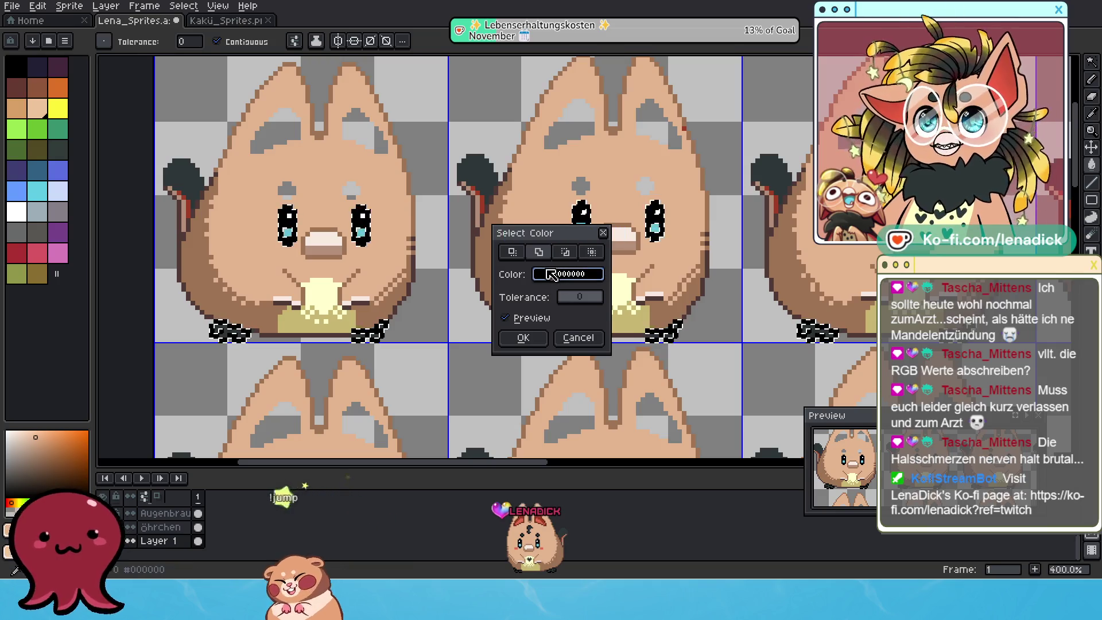
click(551, 276)
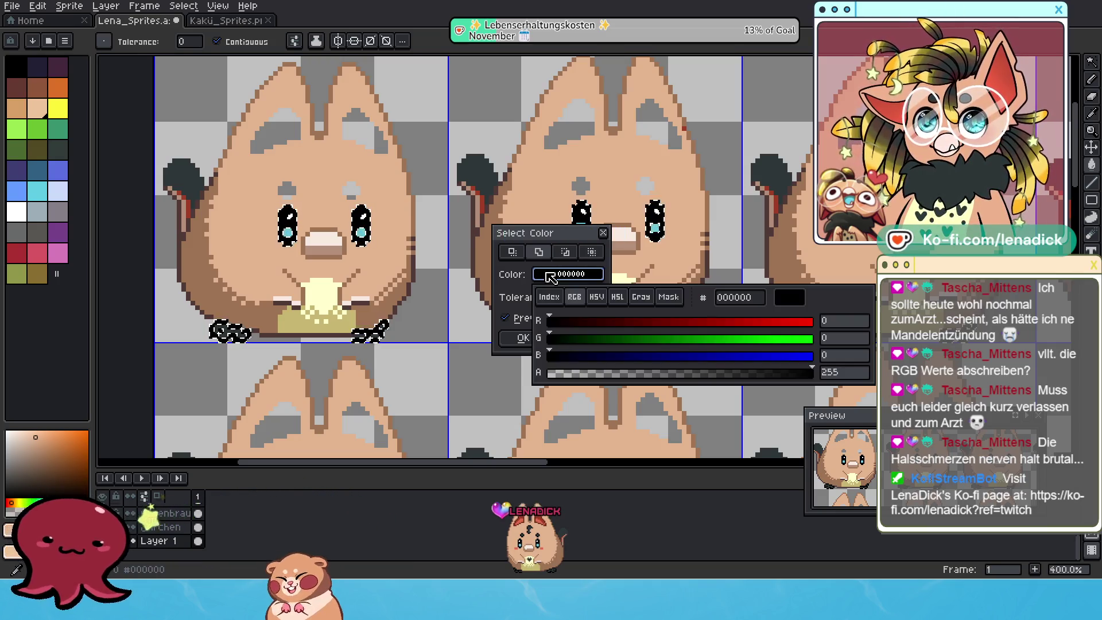
click(516, 343)
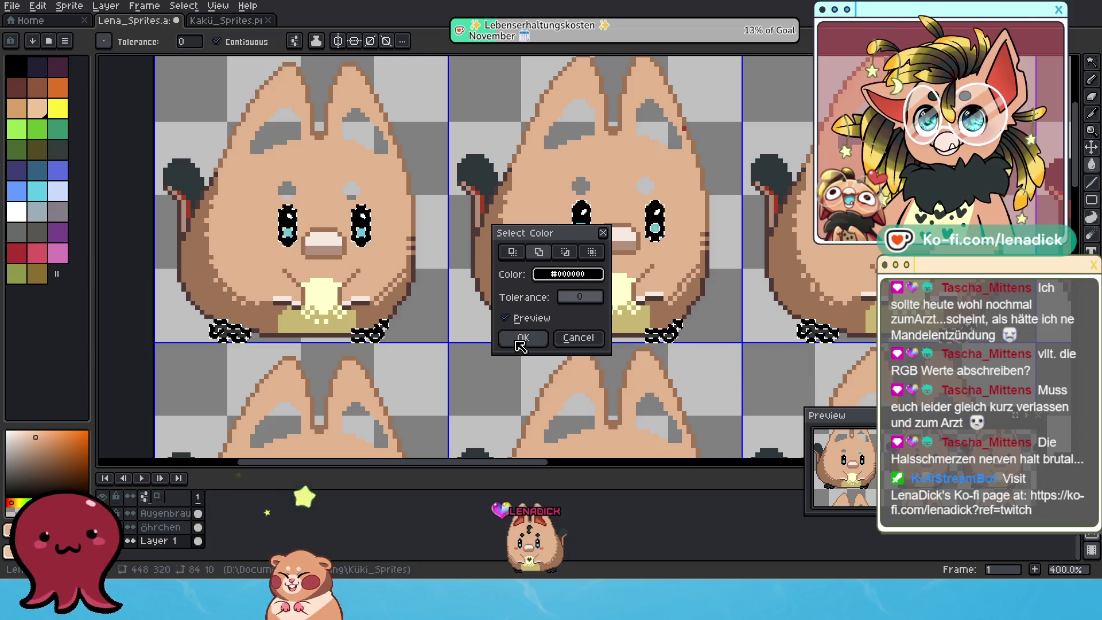
click(520, 342)
Step: Add the cyan eye colour to the selection with another Color Range
click(183, 6)
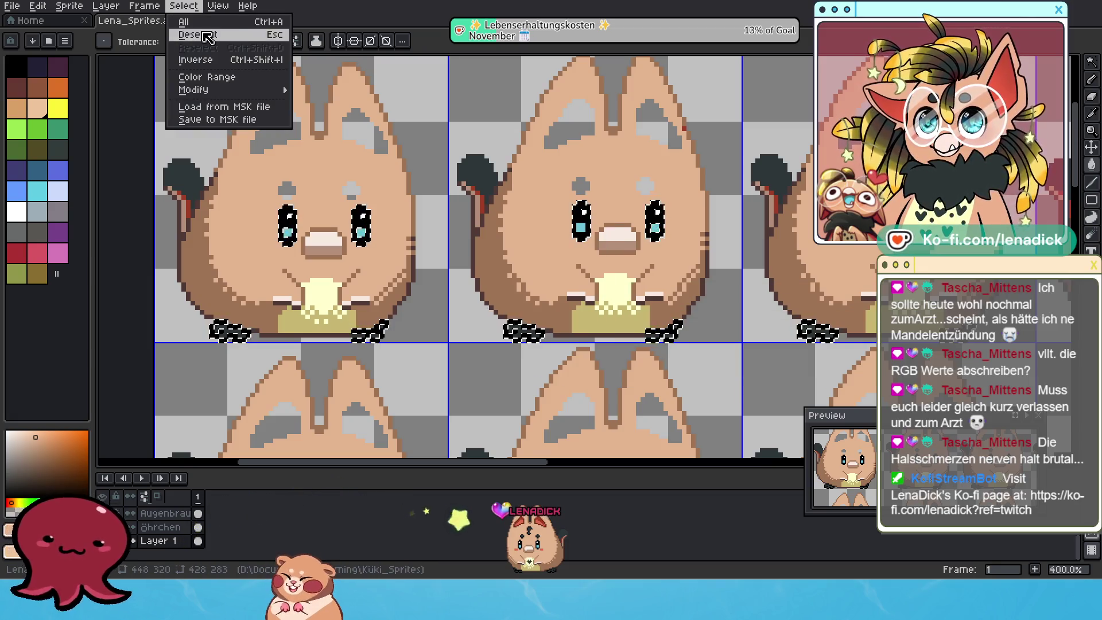
mouse_move(195, 90)
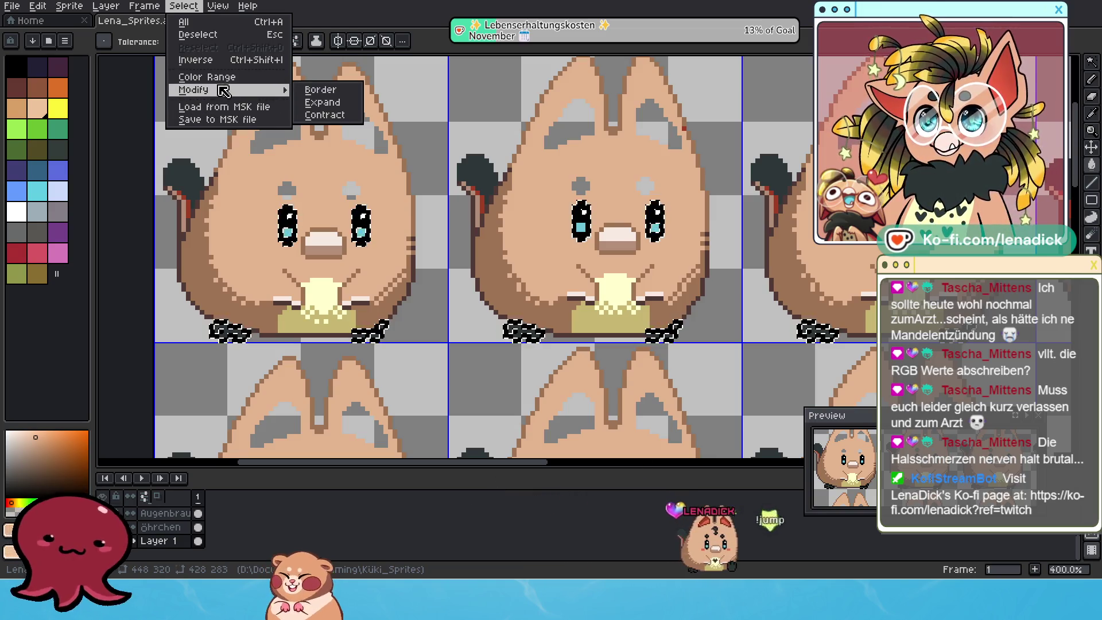
click(206, 76)
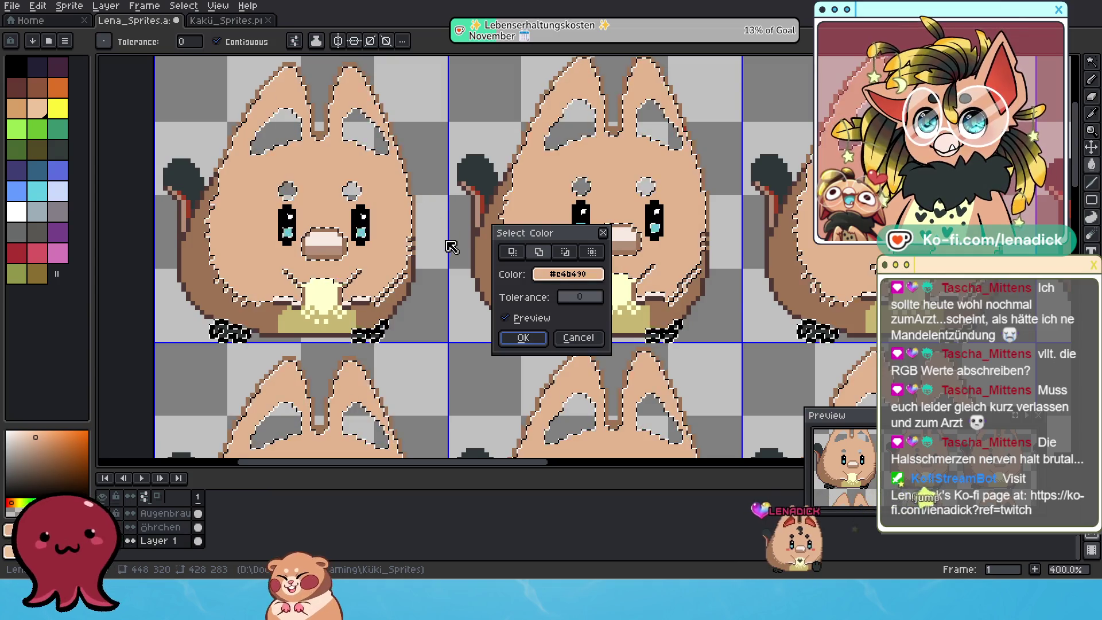
drag(552, 280, 365, 227)
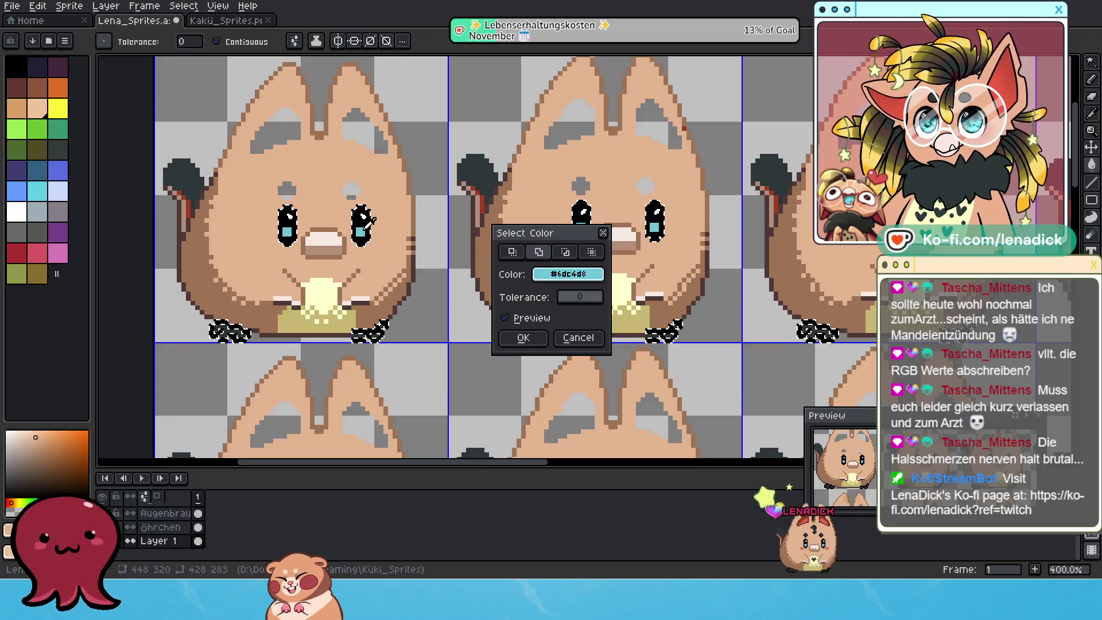
click(543, 335)
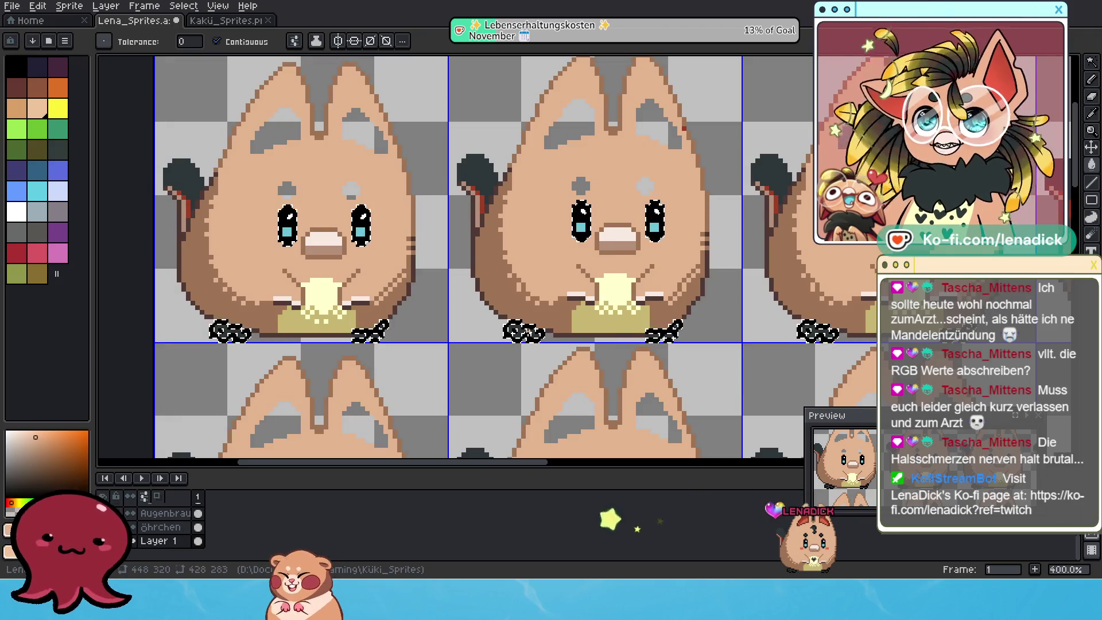
Step: Add the white eye highlight pixels with a third Color Range
click(184, 7)
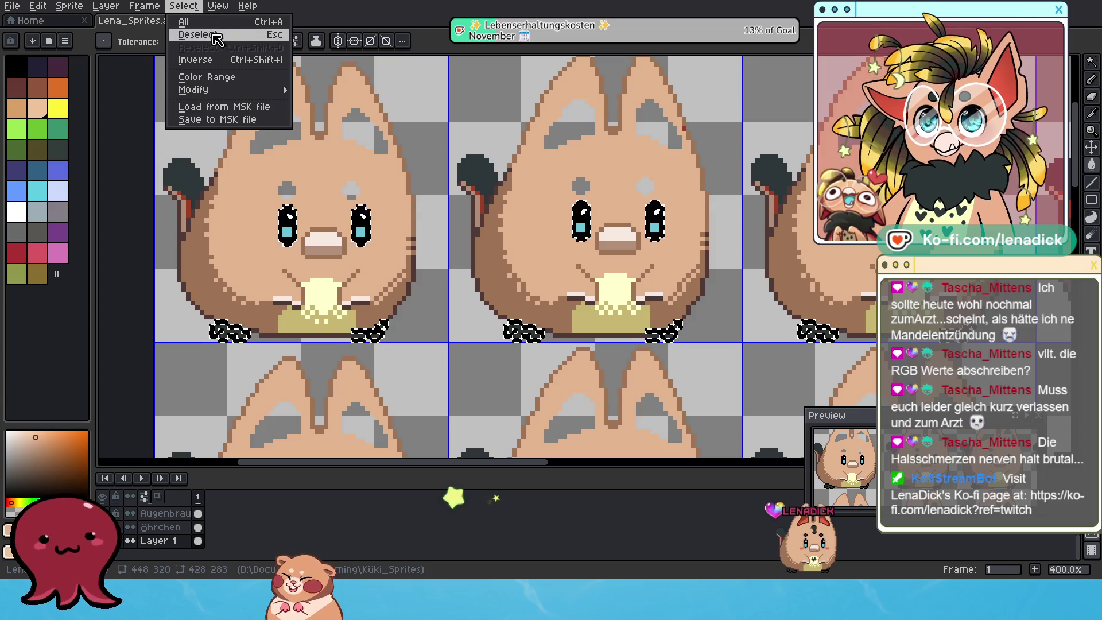
mouse_move(230, 86)
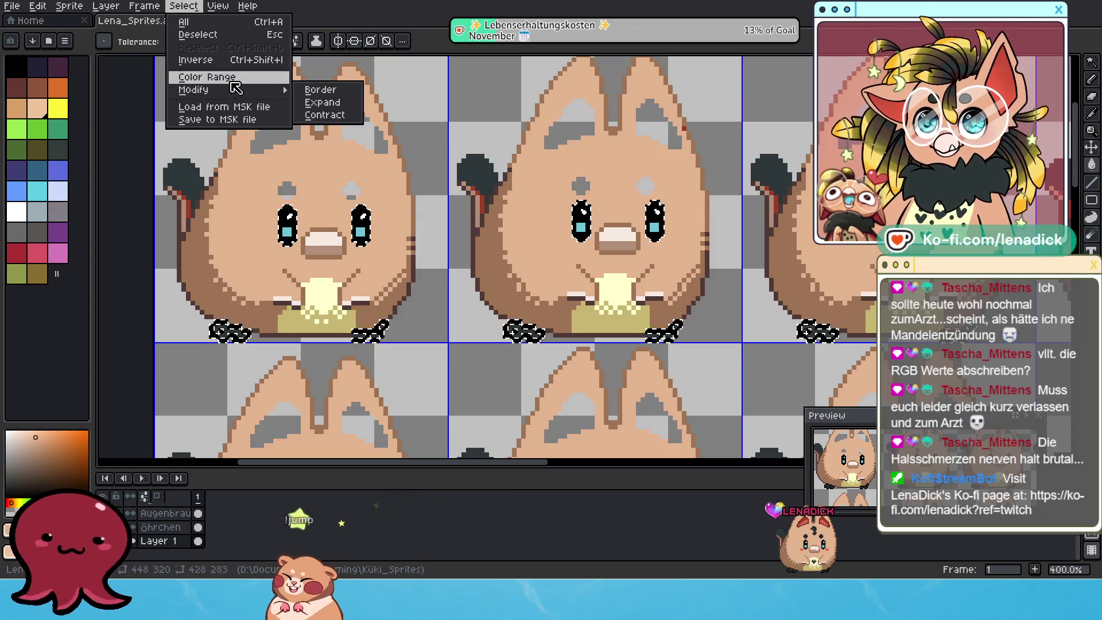
click(238, 85)
click(373, 226)
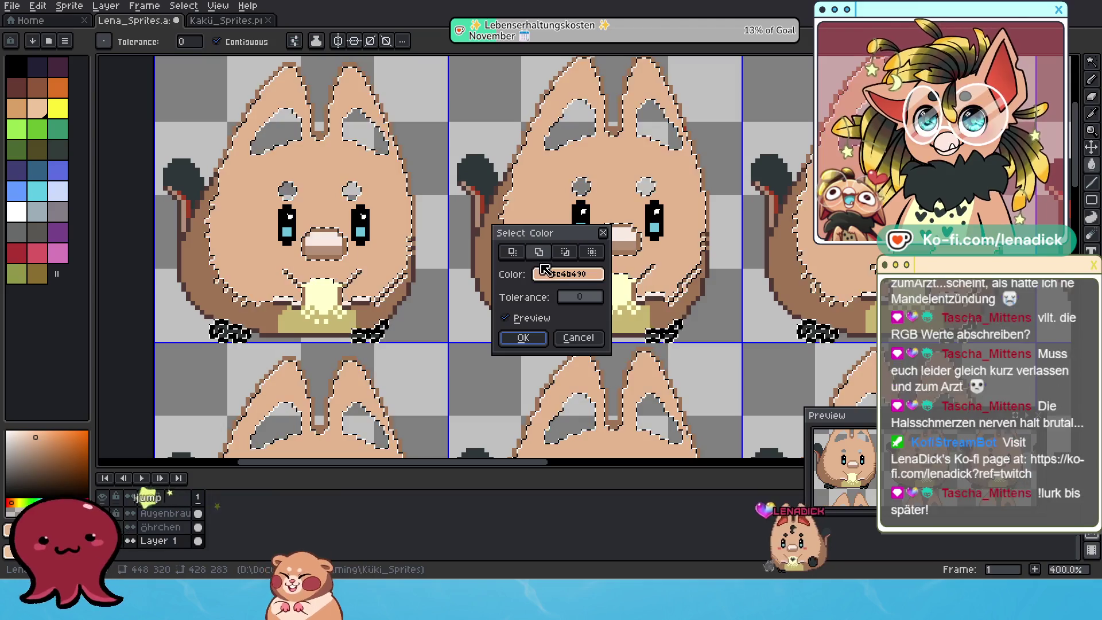
click(363, 213)
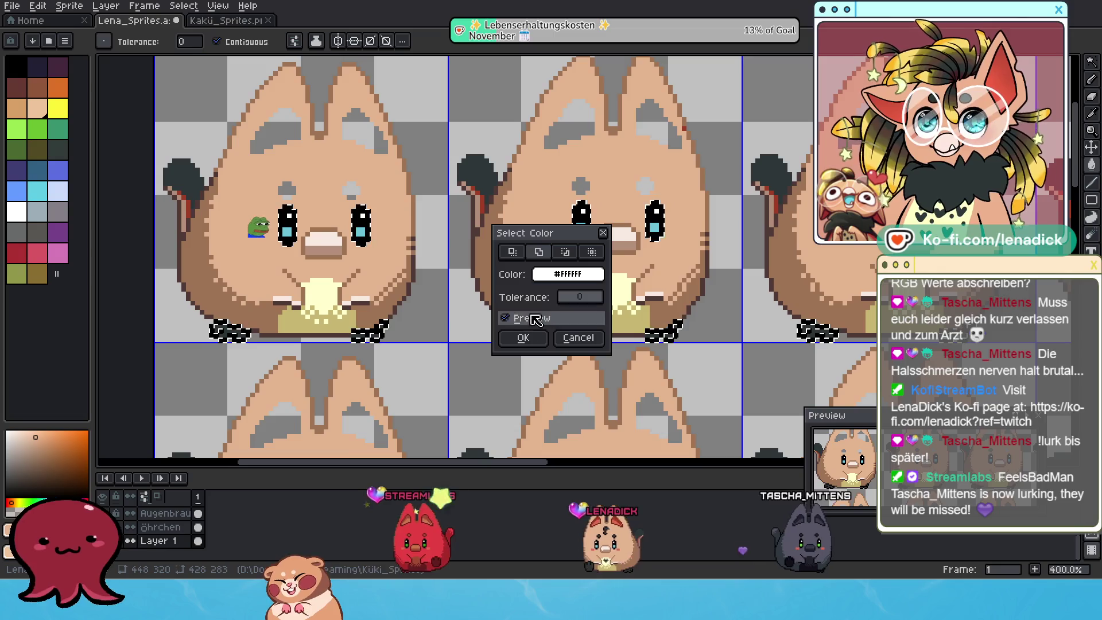
click(531, 338)
scroll(451, 250, down, 2)
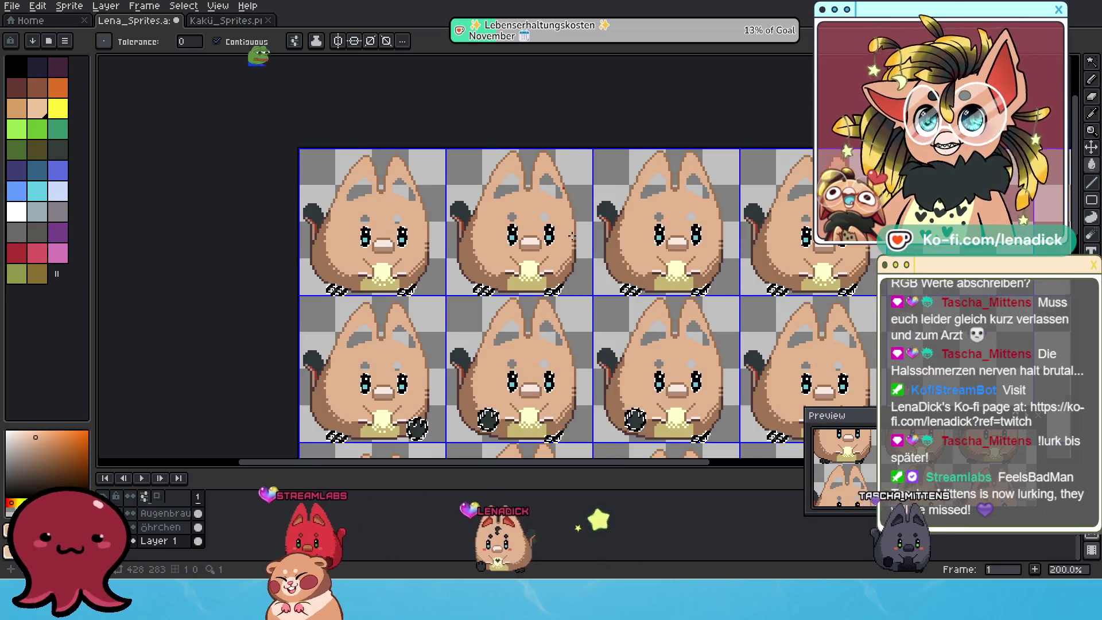
Step: Color Range select the dark paw colour #2c3535 at tolerance 0 across the sheet
scroll(571, 241, down, 1)
scroll(655, 343, up, 2)
scroll(568, 307, up, 1)
scroll(505, 281, up, 1)
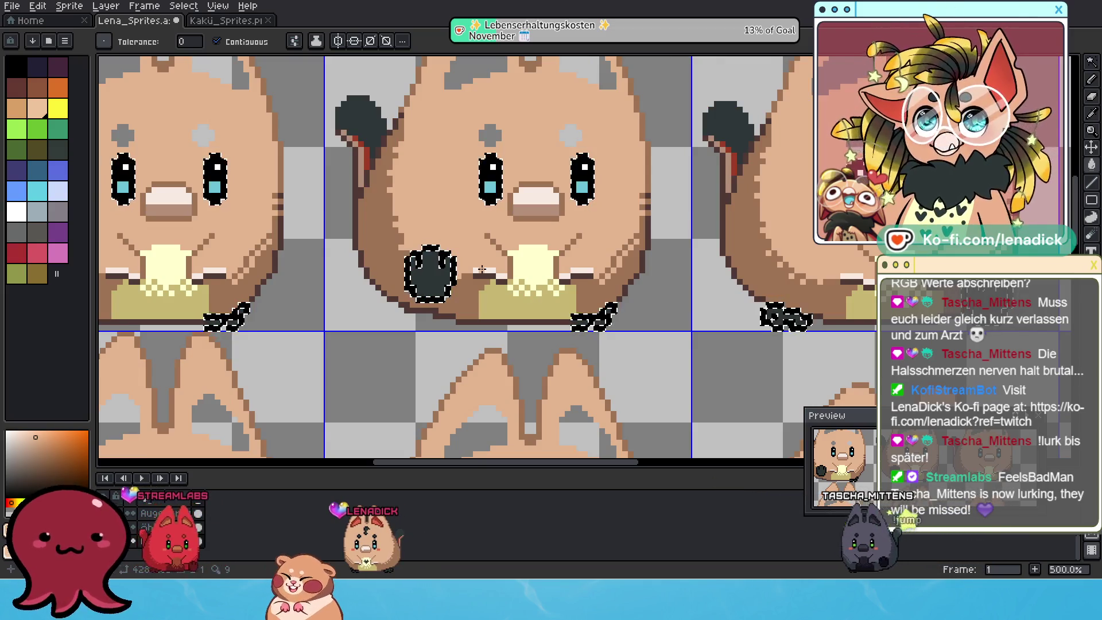
scroll(482, 269, down, 2)
scroll(482, 269, down, 1)
scroll(482, 268, down, 1)
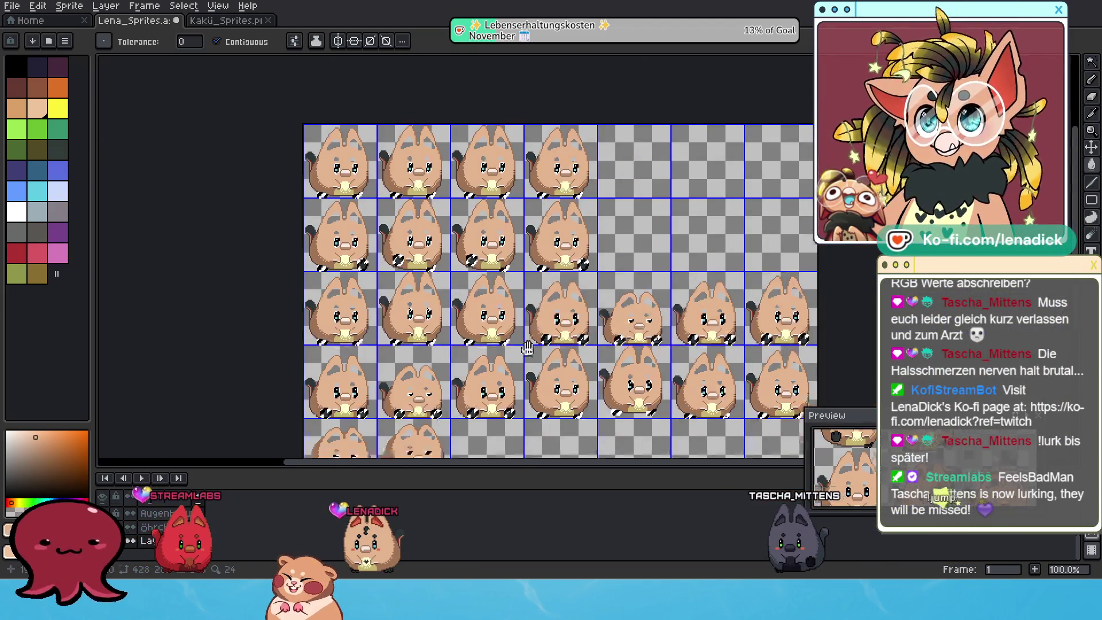
scroll(481, 289, up, 1)
scroll(480, 311, up, 2)
scroll(480, 311, down, 1)
scroll(505, 322, down, 1)
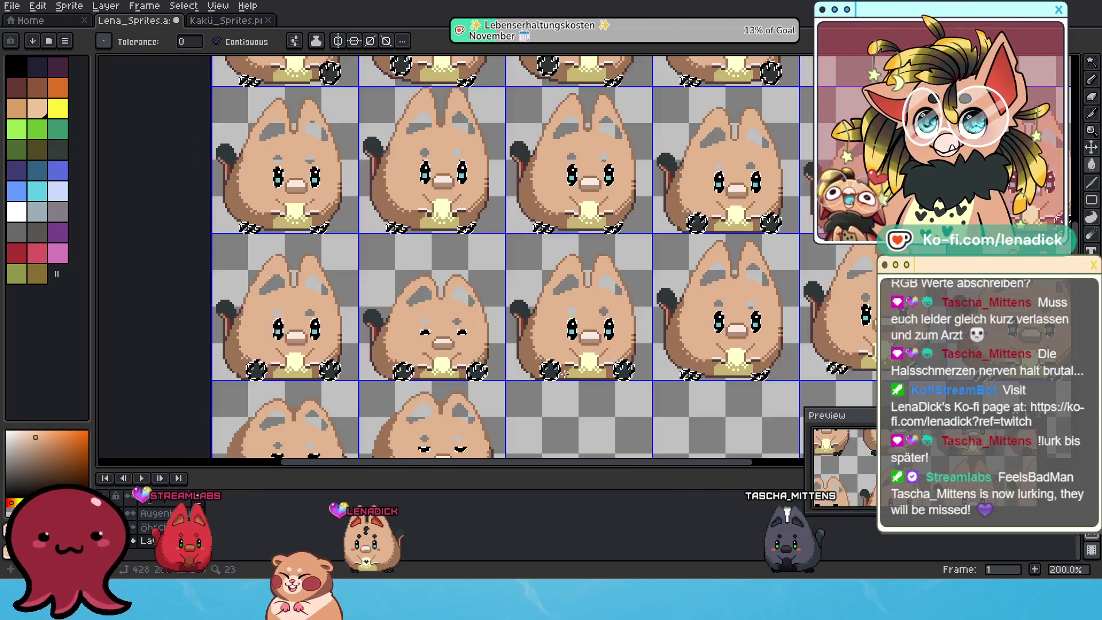
scroll(436, 240, up, 2)
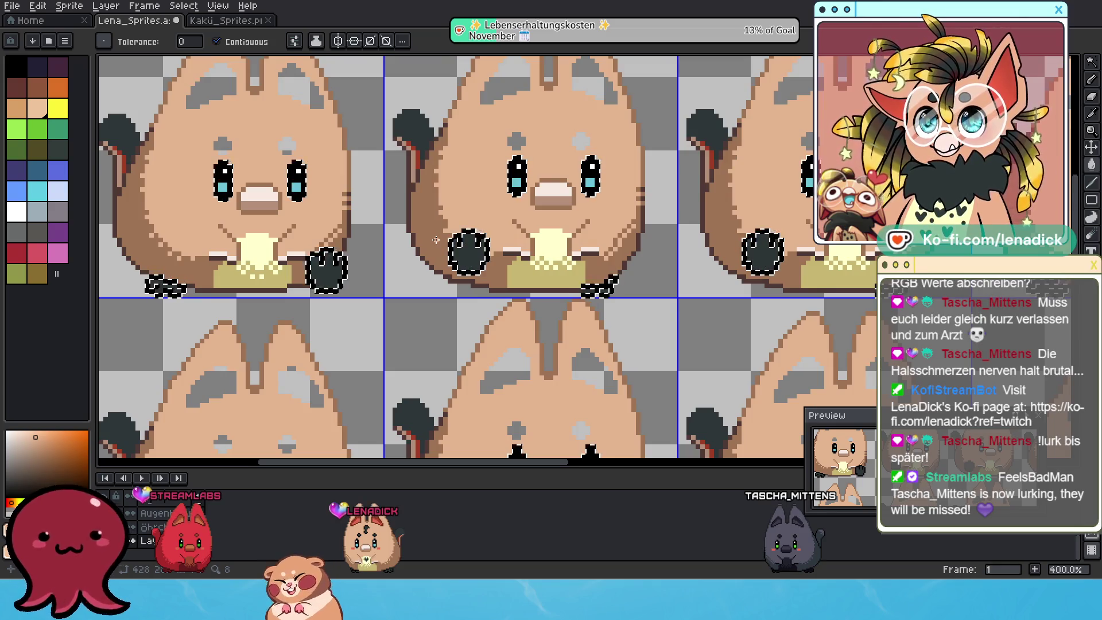
scroll(436, 240, down, 1)
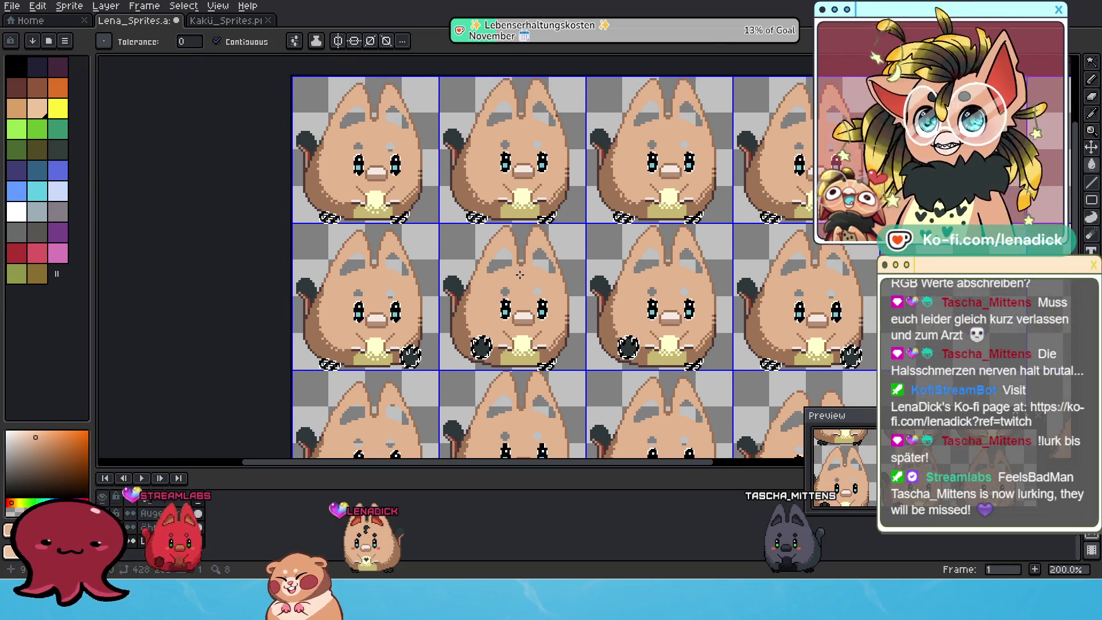
scroll(458, 197, up, 1)
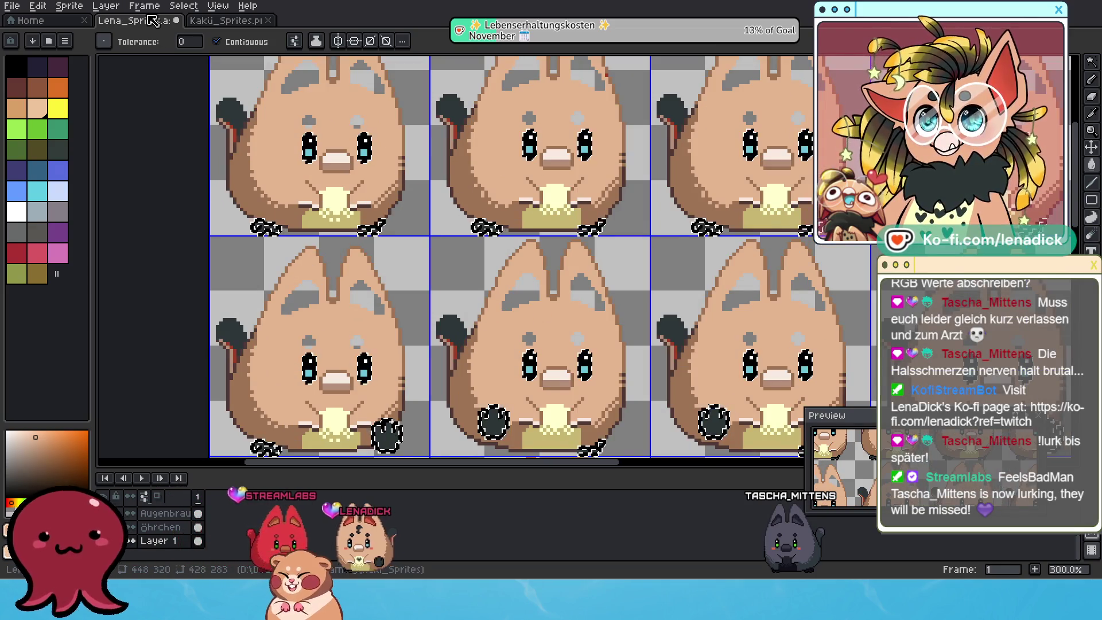
click(183, 6)
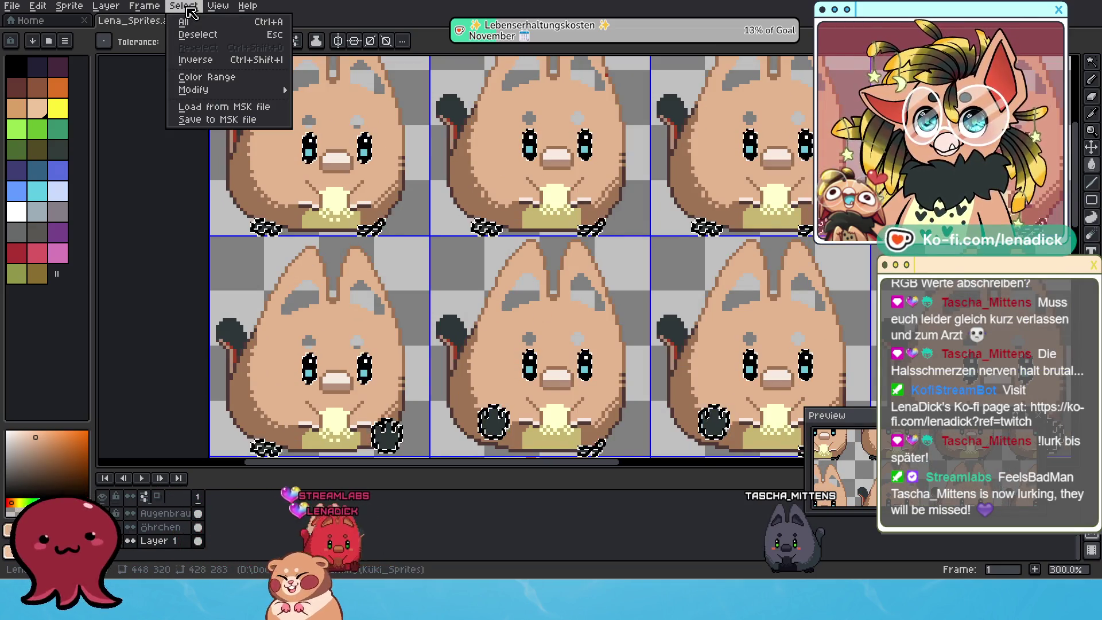
click(218, 77)
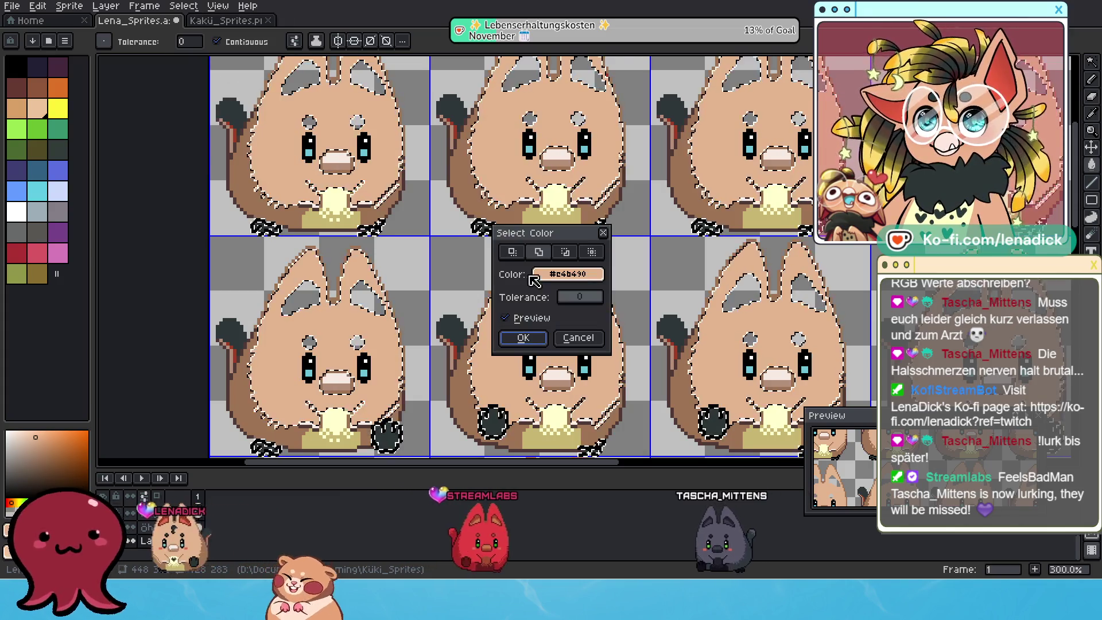
click(391, 441)
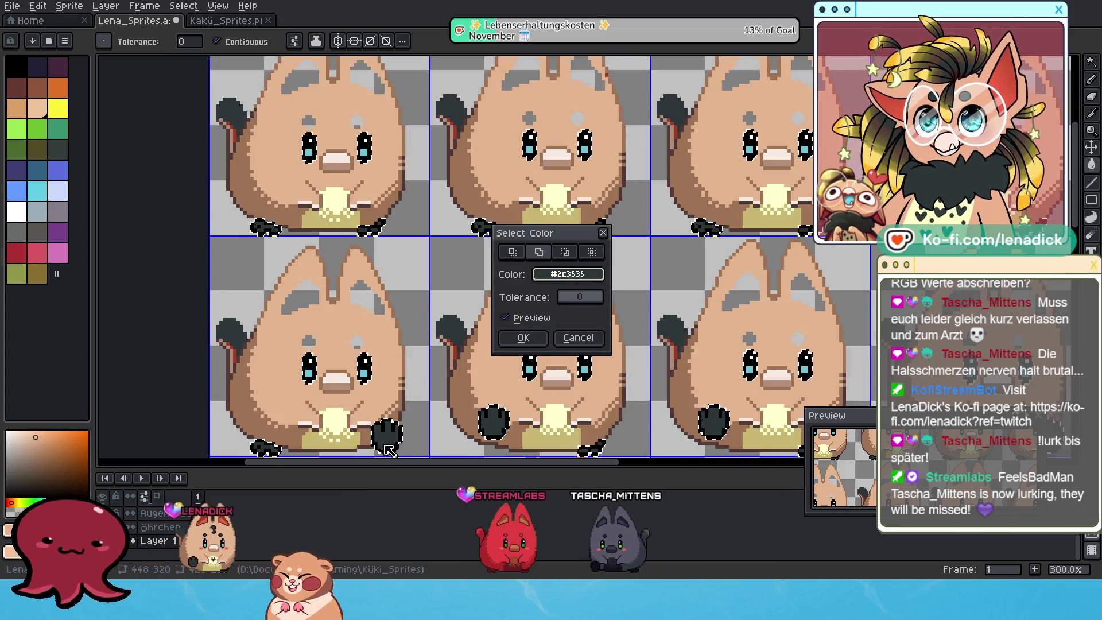
click(523, 339)
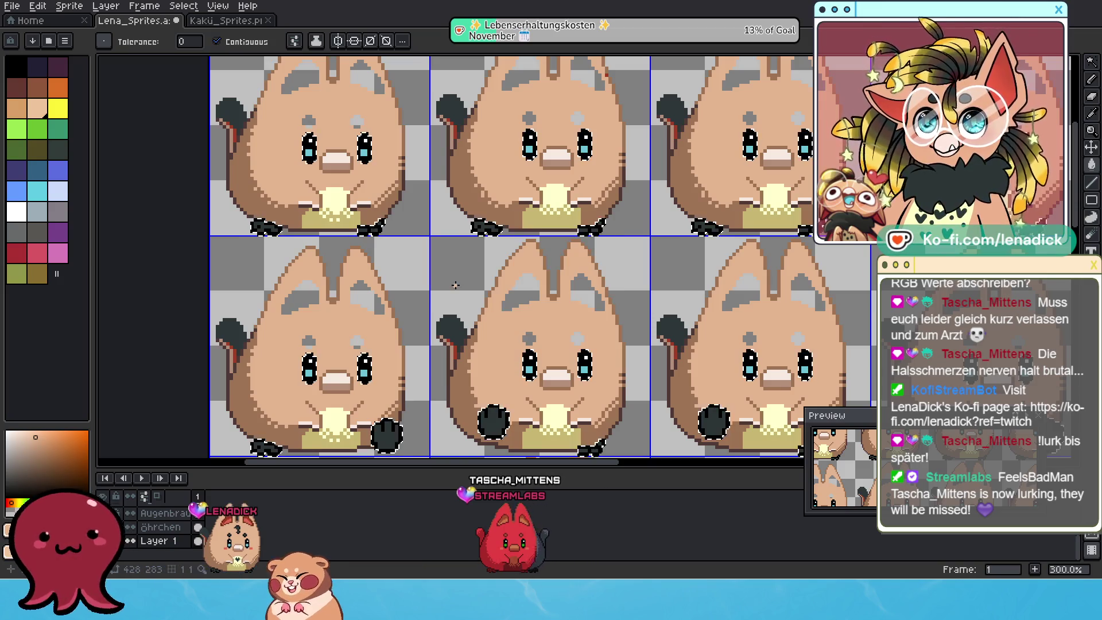
scroll(637, 183, down, 2)
scroll(497, 350, up, 1)
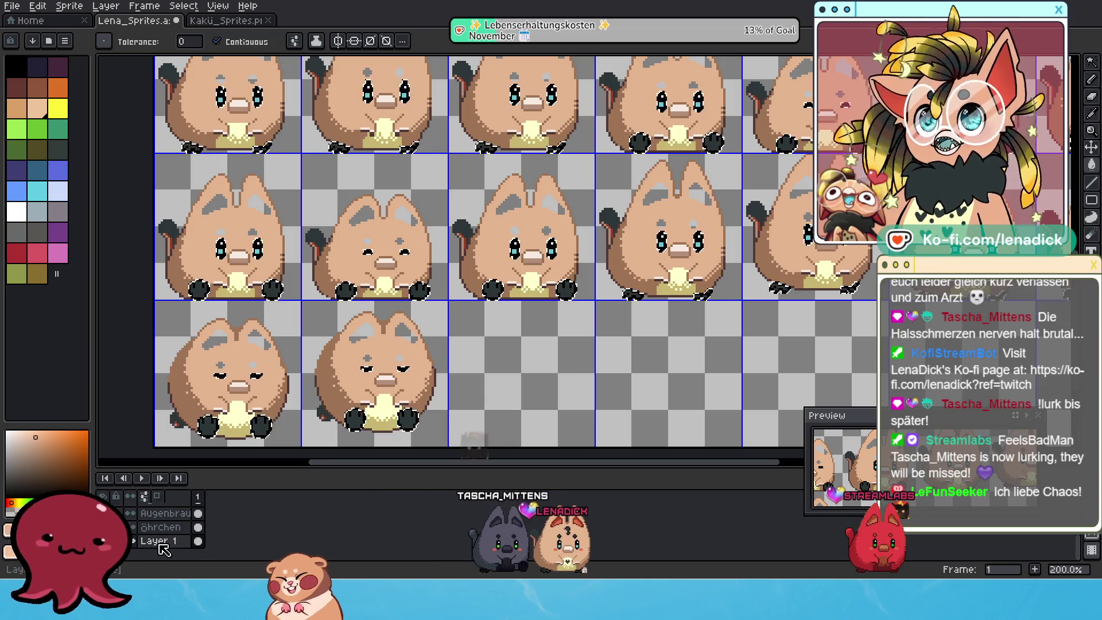
Step: Cut the selected eyes and paws out of Layer 1
key(v)
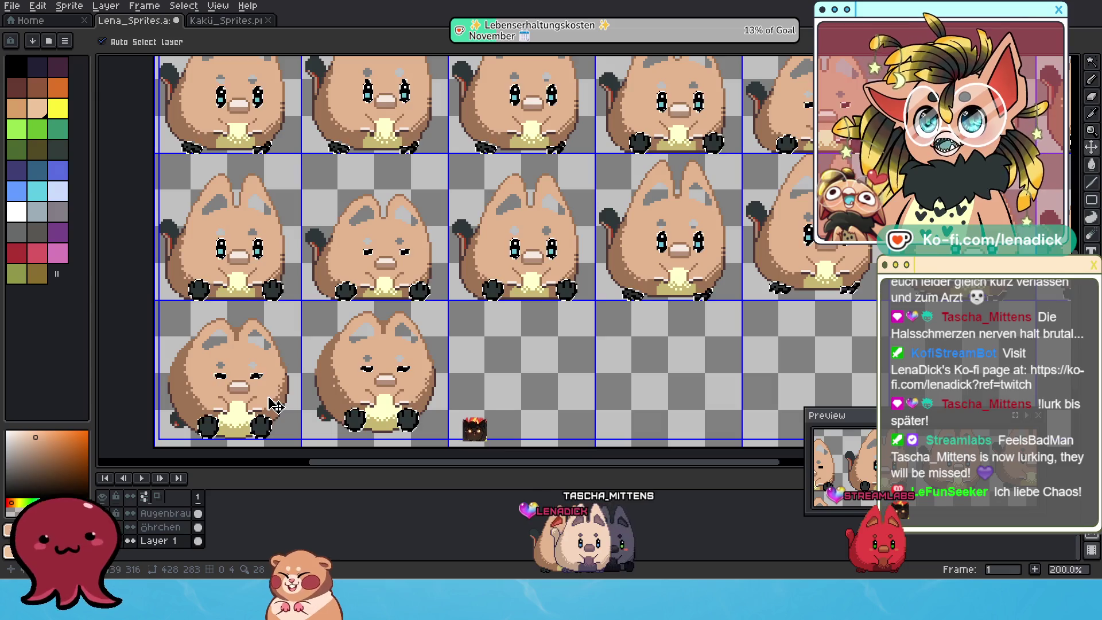
key(w)
key(Delete)
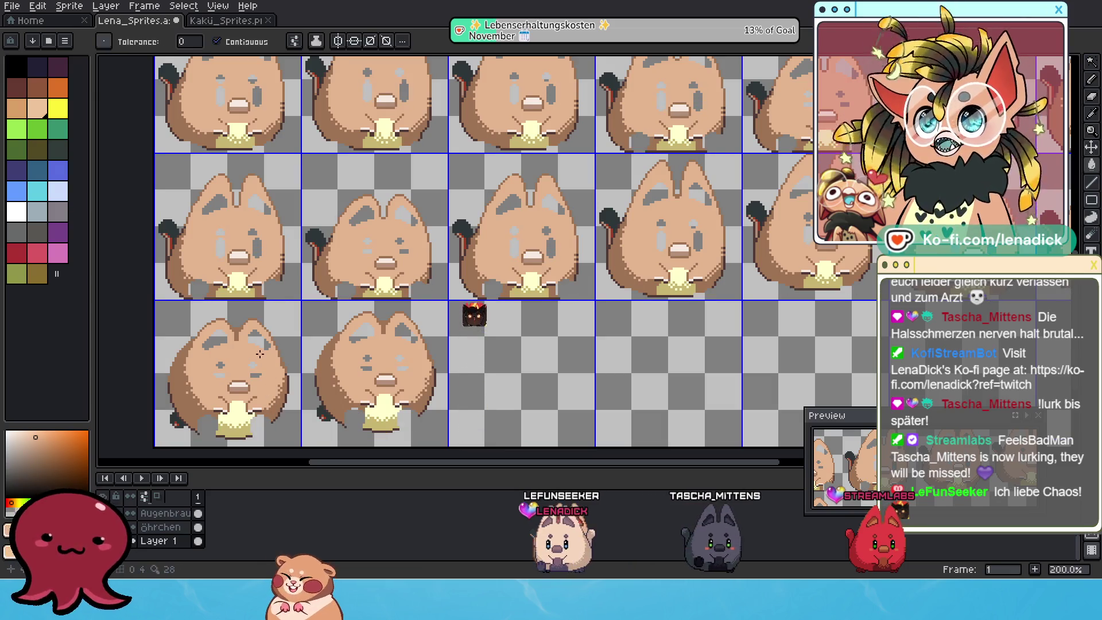
scroll(260, 354, down, 2)
scroll(348, 289, up, 2)
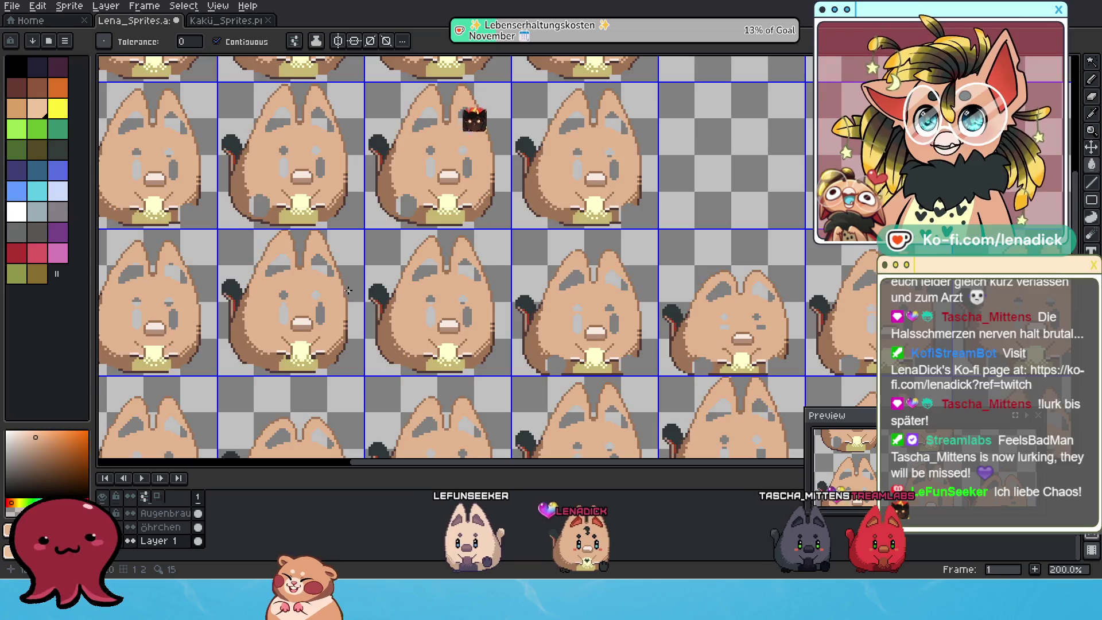
scroll(348, 289, down, 1)
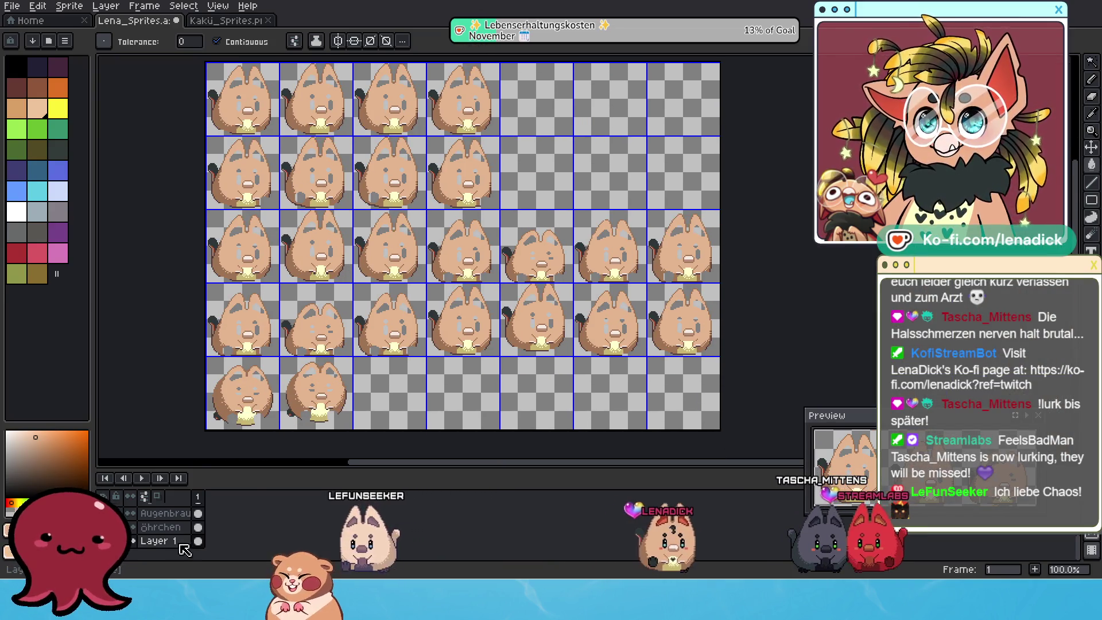
Step: Add a new layer and rename it Augen
right_click(180, 545)
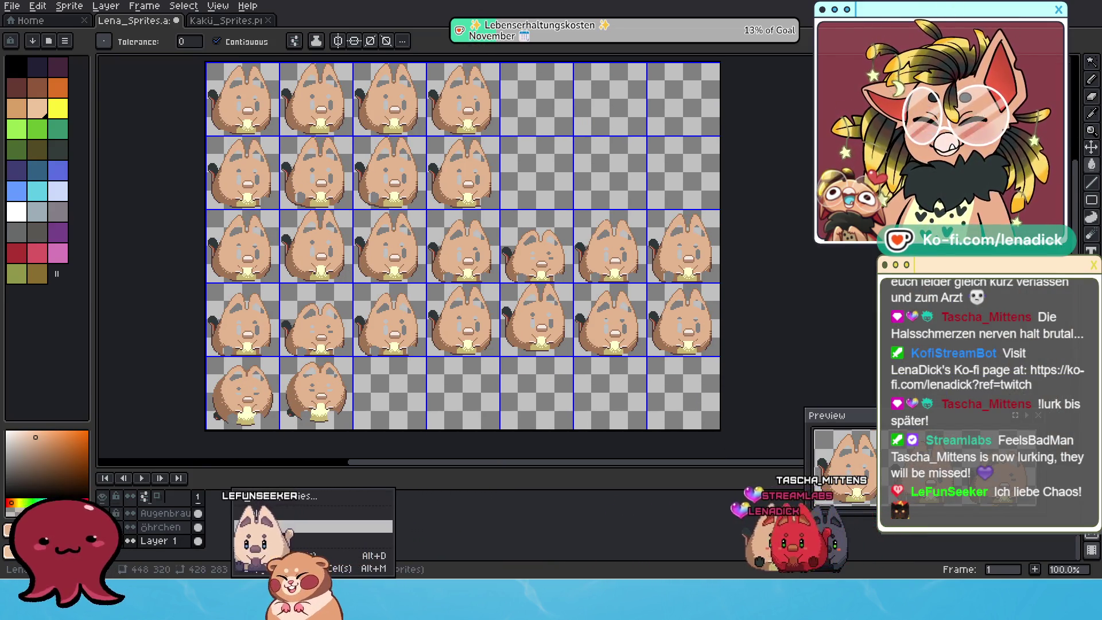
click(238, 546)
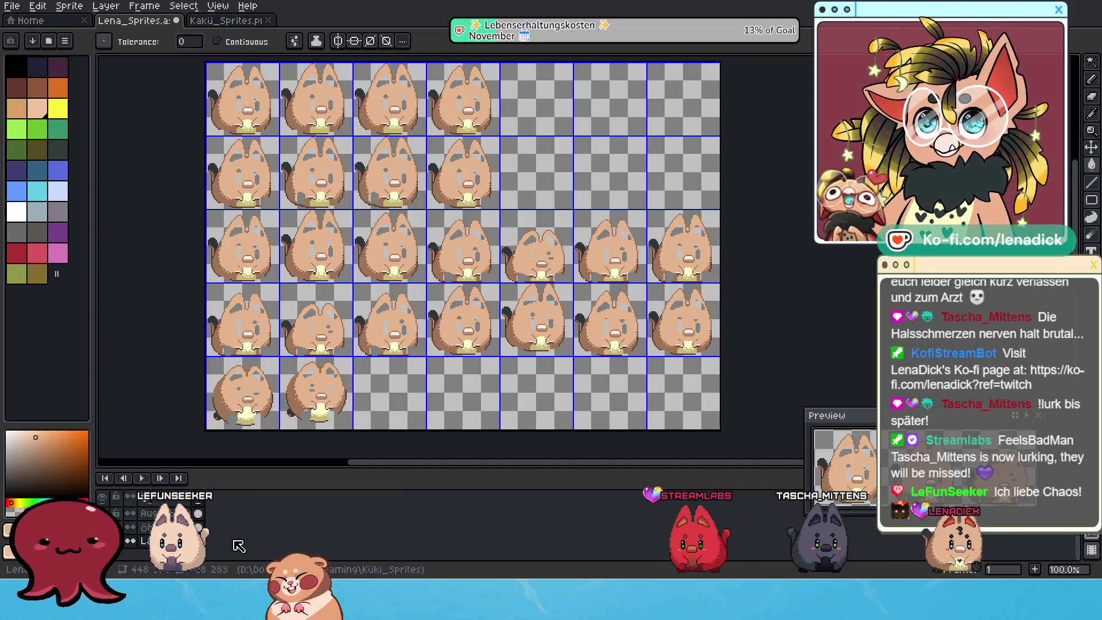
scroll(213, 545, down, 2)
double_click(172, 527)
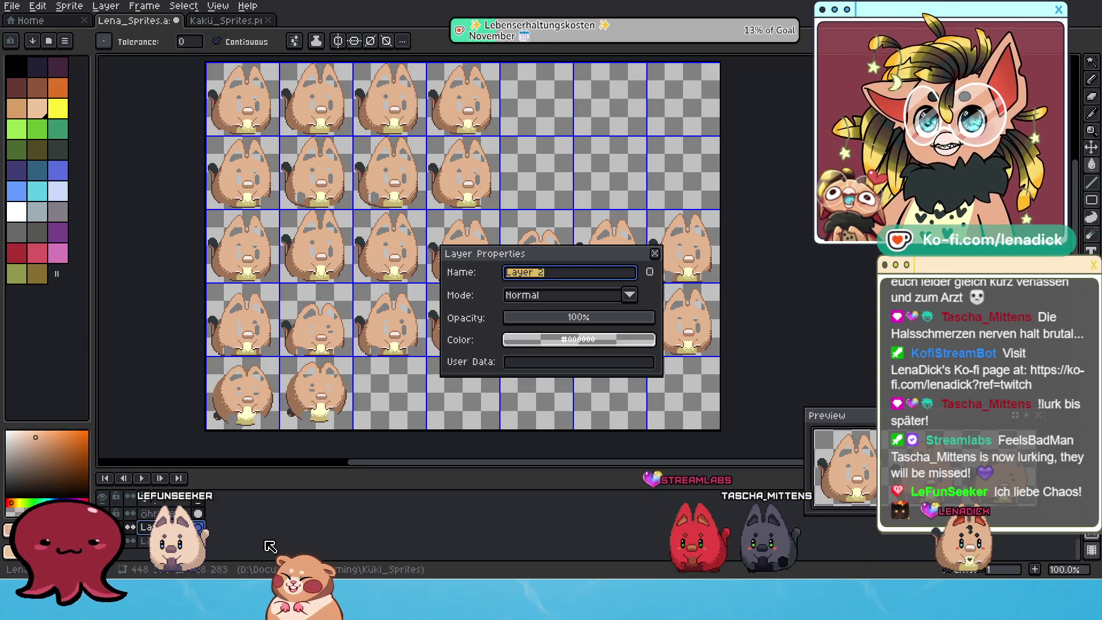
text(Augen)
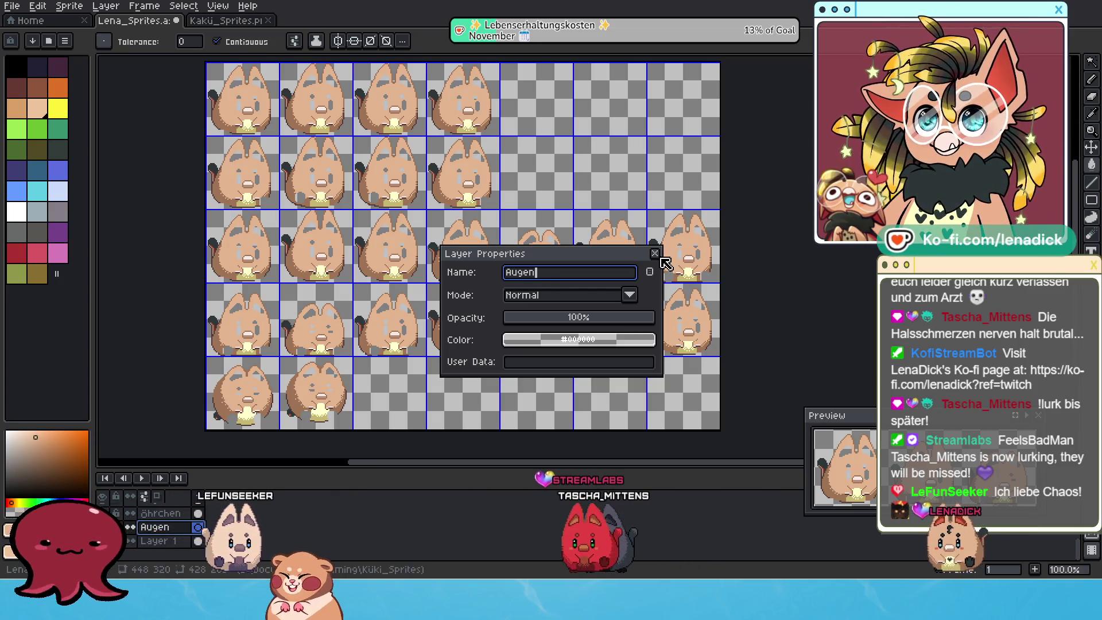
key(Return)
Step: Paste the eyes and paws onto Augen in place and marquee the eye area
key(ctrl+v)
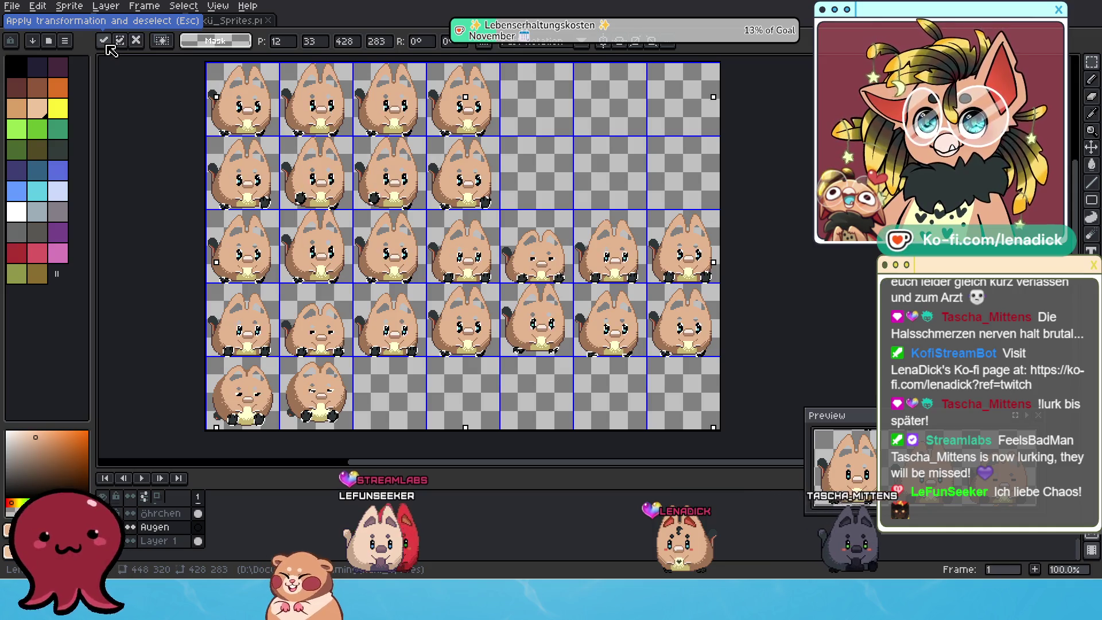
click(105, 44)
scroll(267, 178, up, 1)
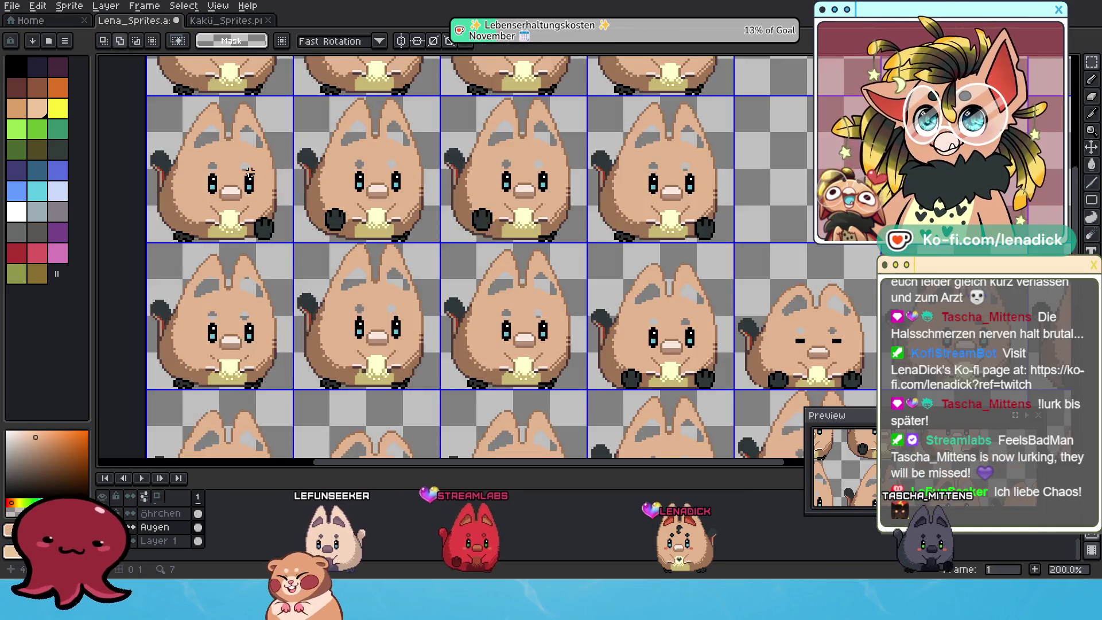
drag(197, 160, 246, 197)
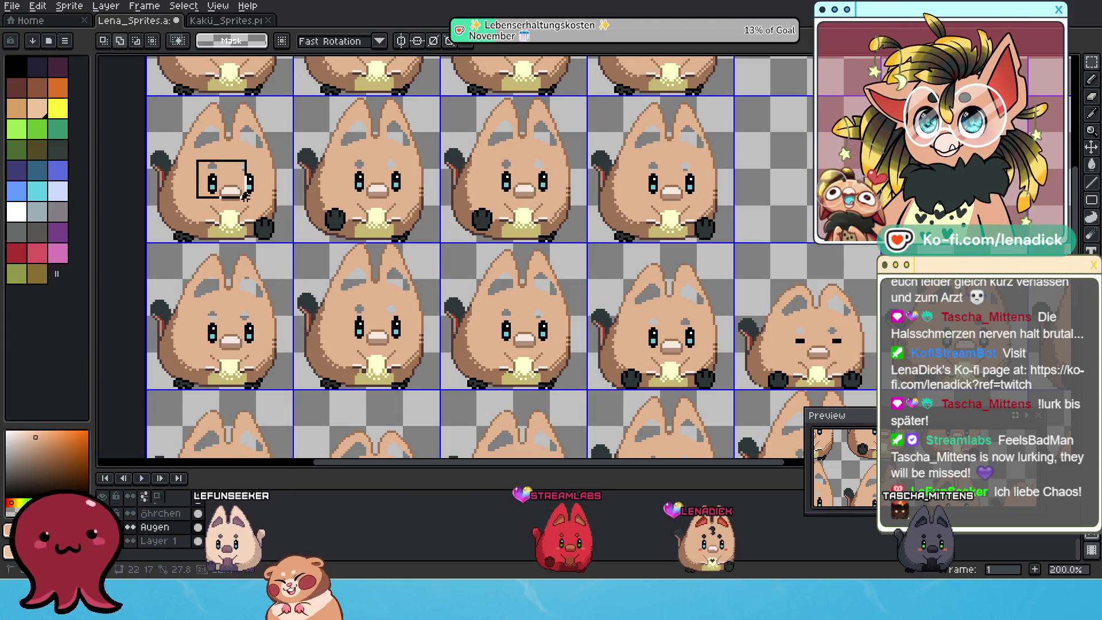
Step: Marquee-select the upper and lower rows of paws
scroll(203, 186, down, 1)
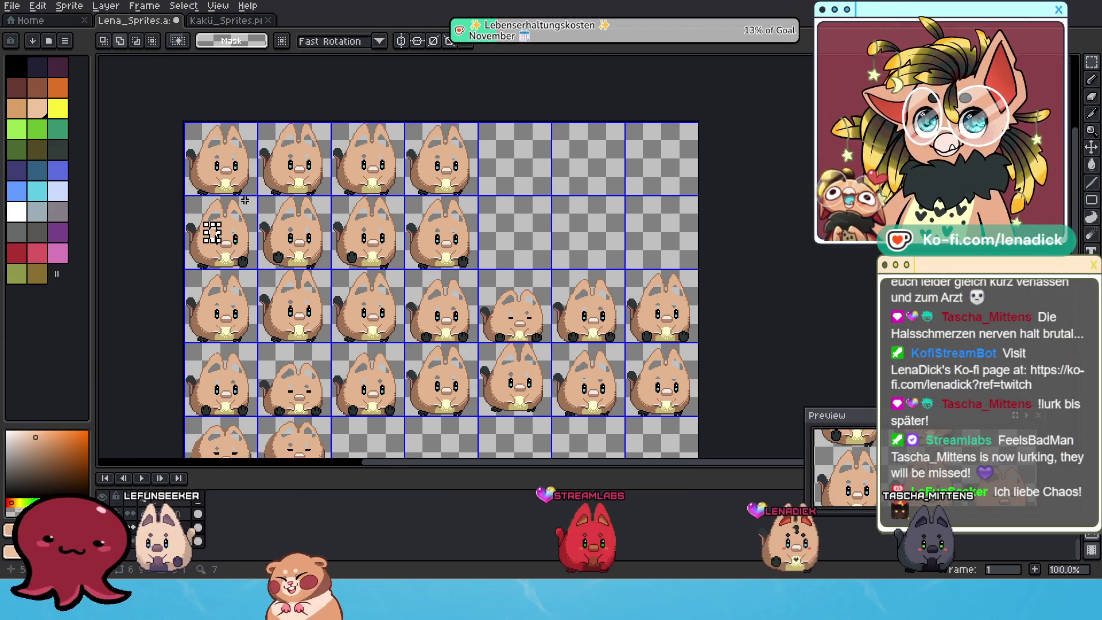
scroll(214, 202, up, 1)
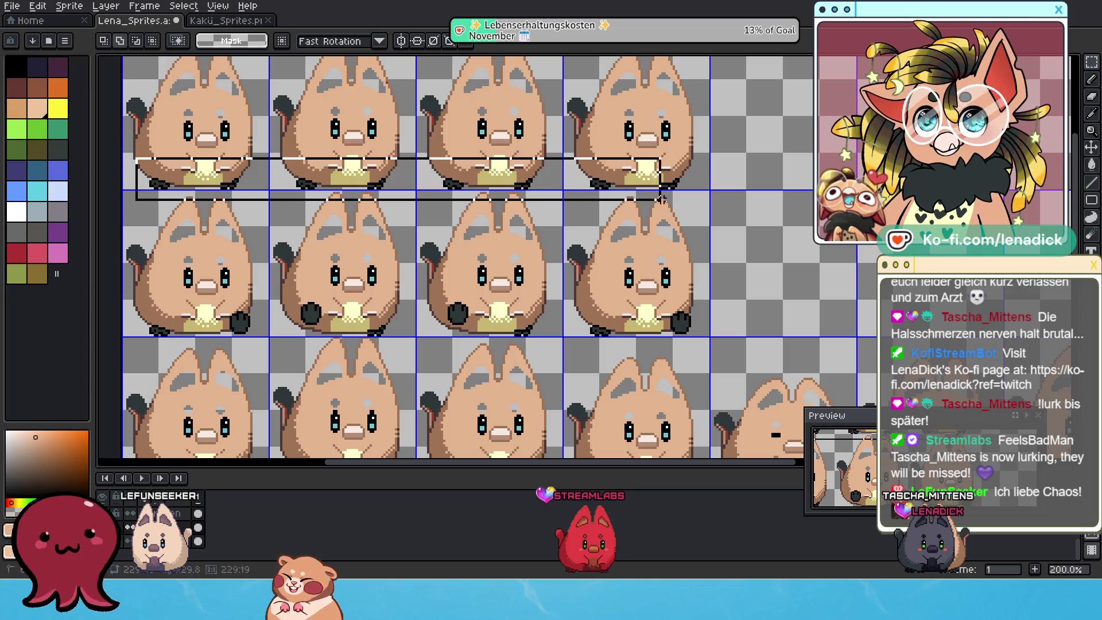
drag(145, 304, 729, 349)
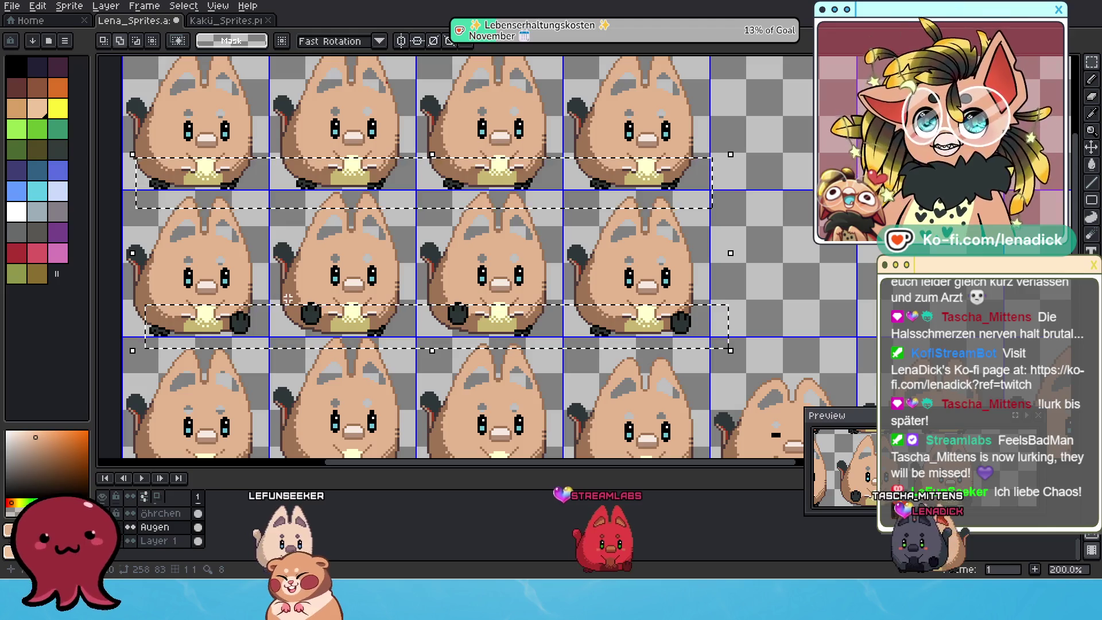
drag(302, 323, 487, 314)
Step: Switch to the Augen layer and add a new layer above it
scroll(487, 314, down, 2)
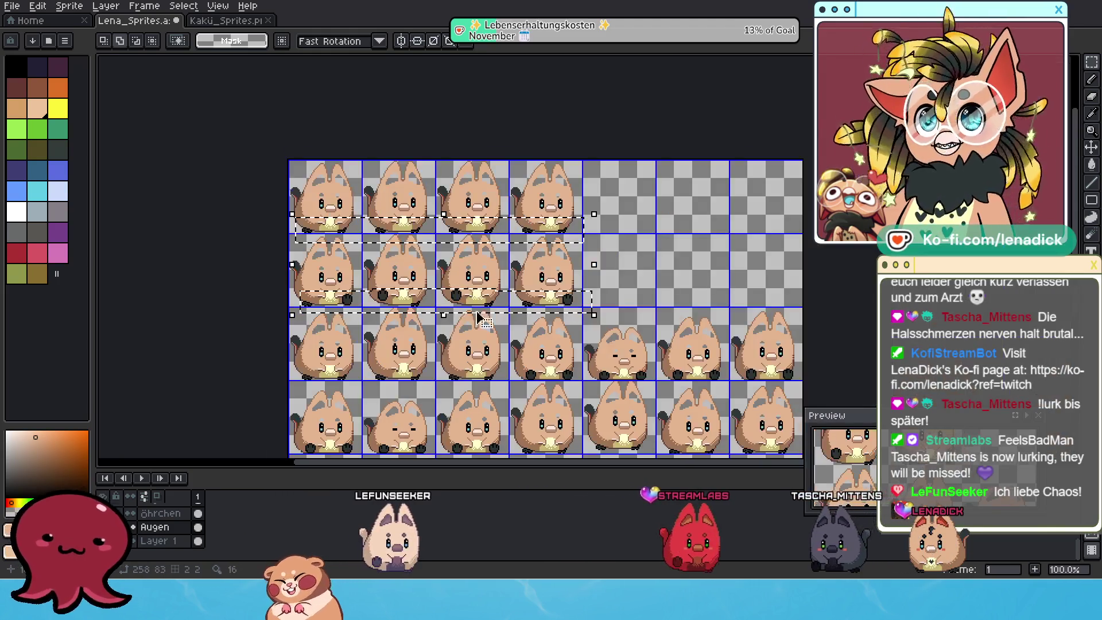
scroll(448, 304, up, 2)
scroll(416, 292, down, 2)
scroll(415, 293, up, 1)
scroll(416, 292, down, 1)
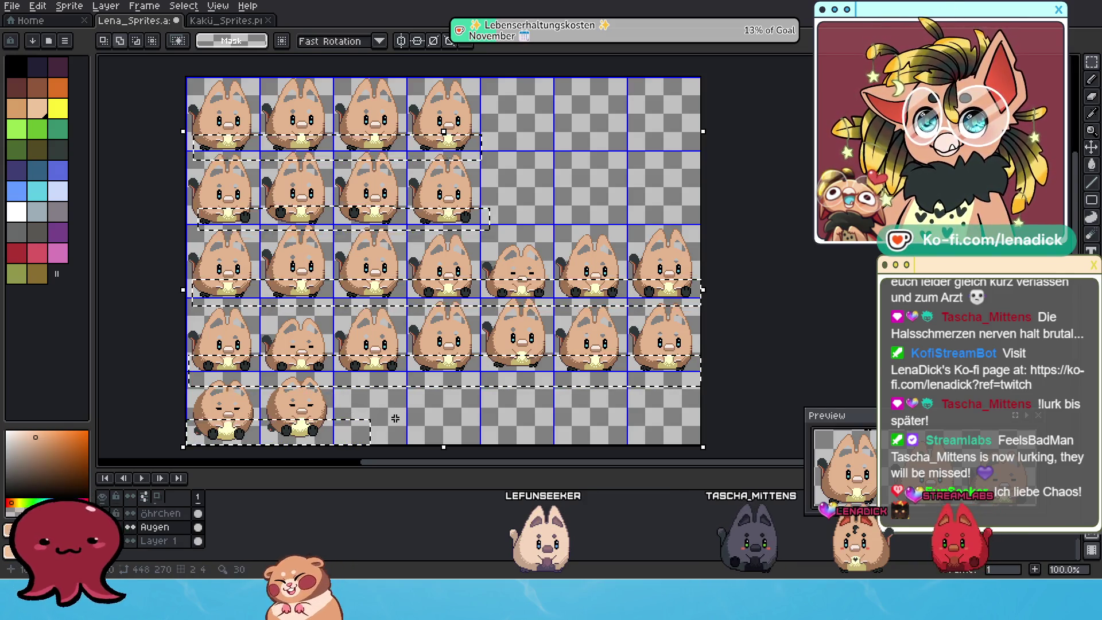
click(155, 531)
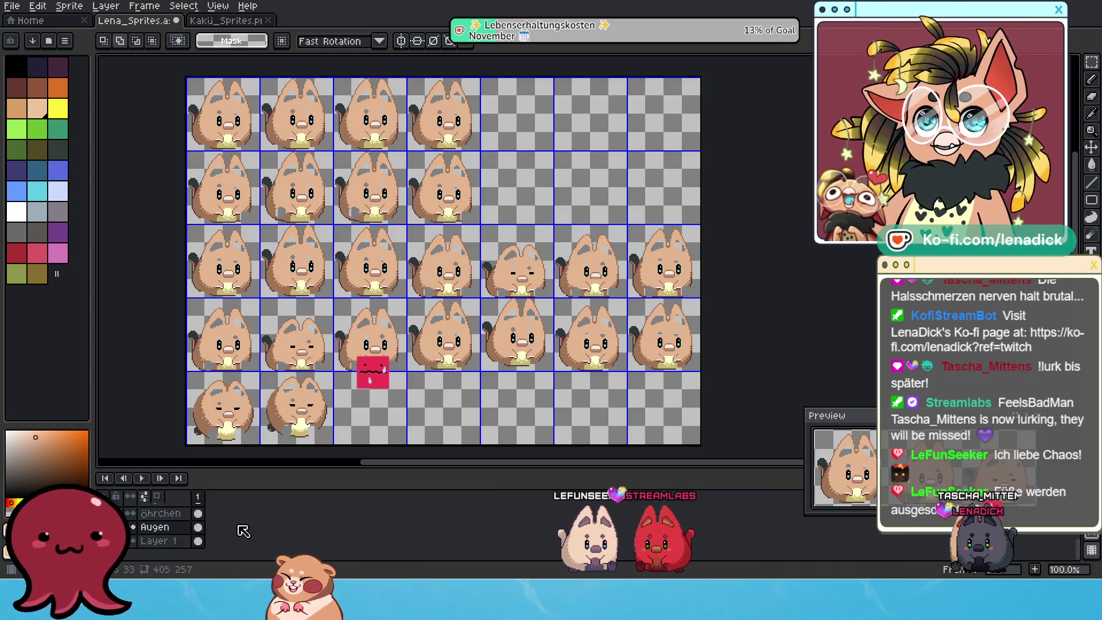
key(shift+n)
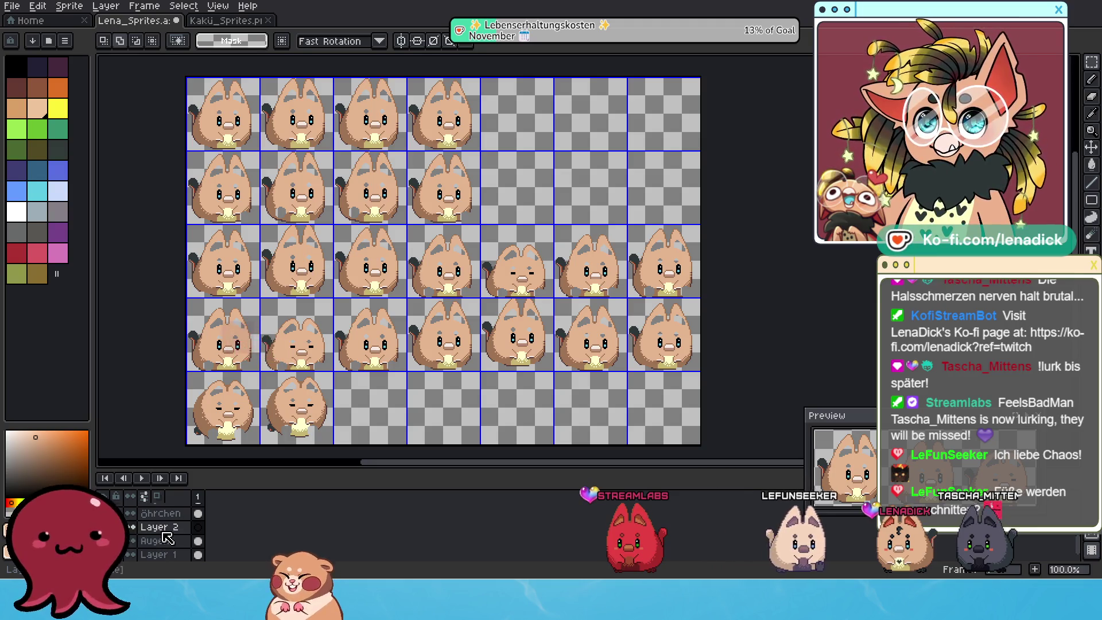
Step: Rename the new layer Füße and place the pasted paws under each hamster
scroll(172, 539, down, 1)
double_click(165, 532)
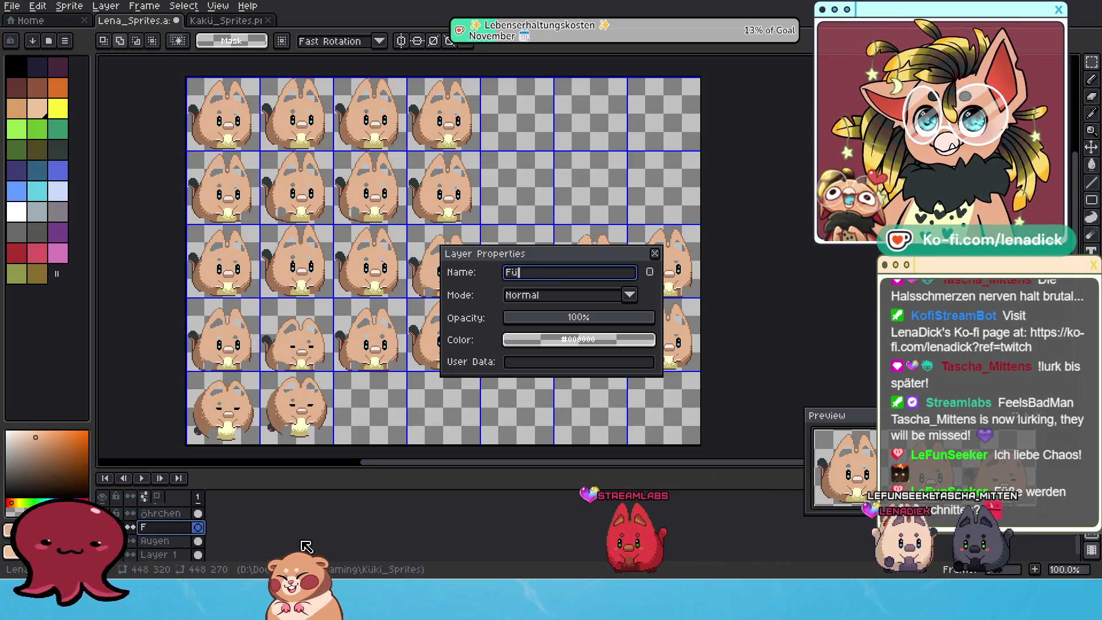
text(Füße)
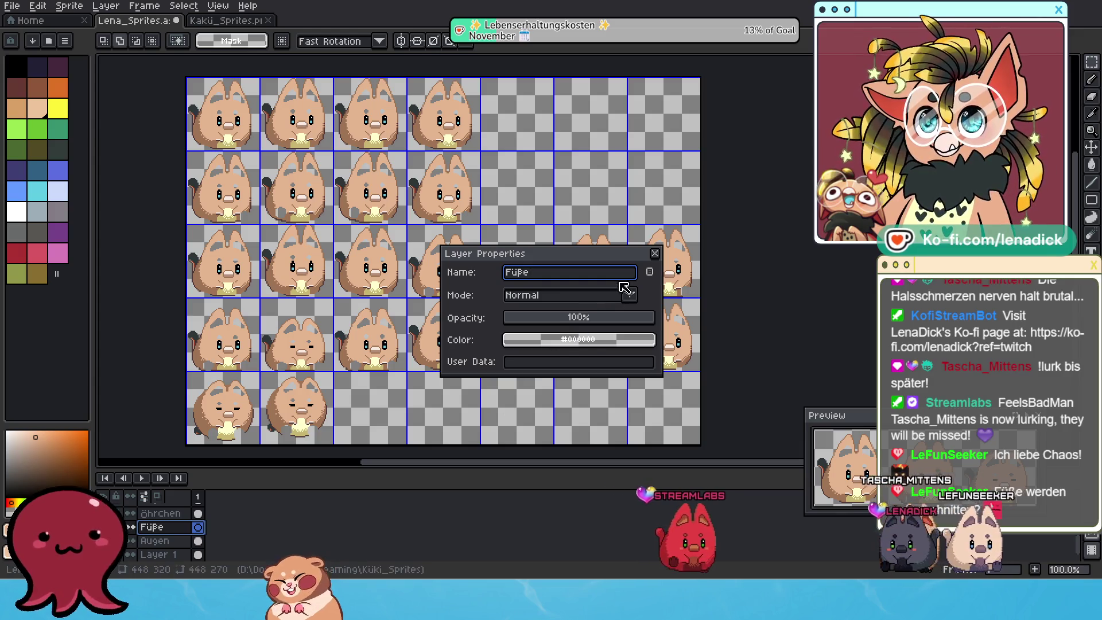
click(654, 254)
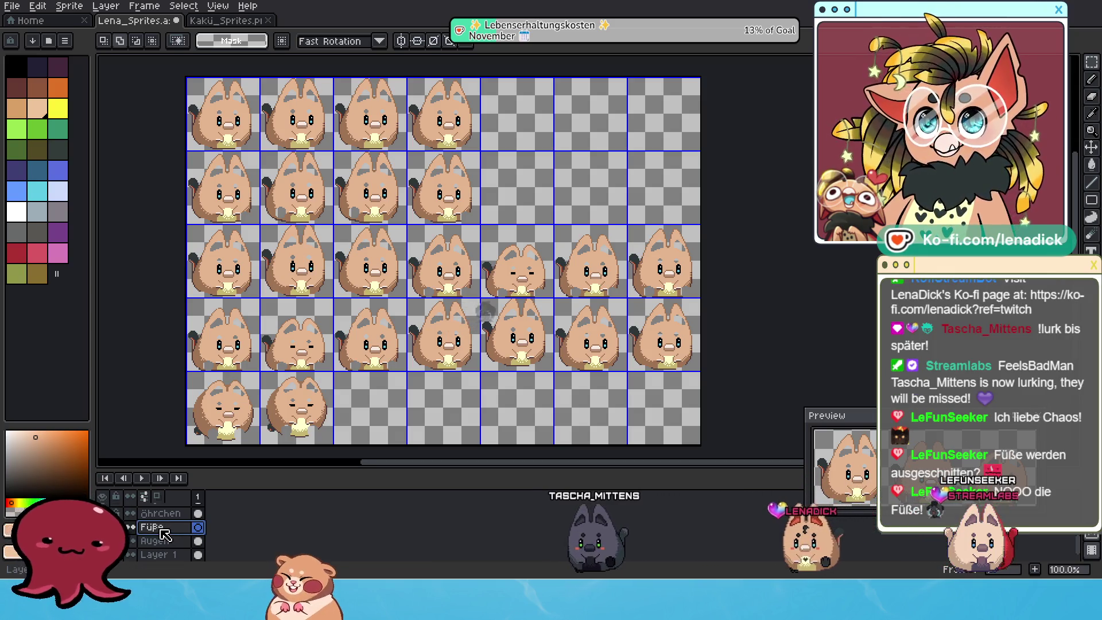
ctrl+click(166, 534)
drag(442, 315, 442, 373)
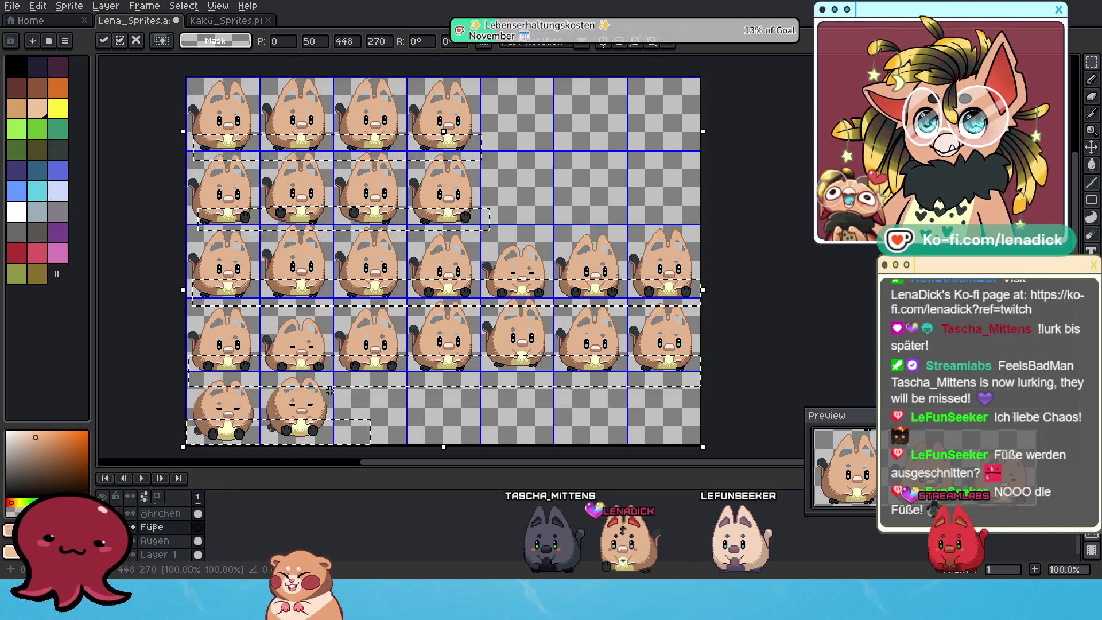
drag(364, 377, 398, 362)
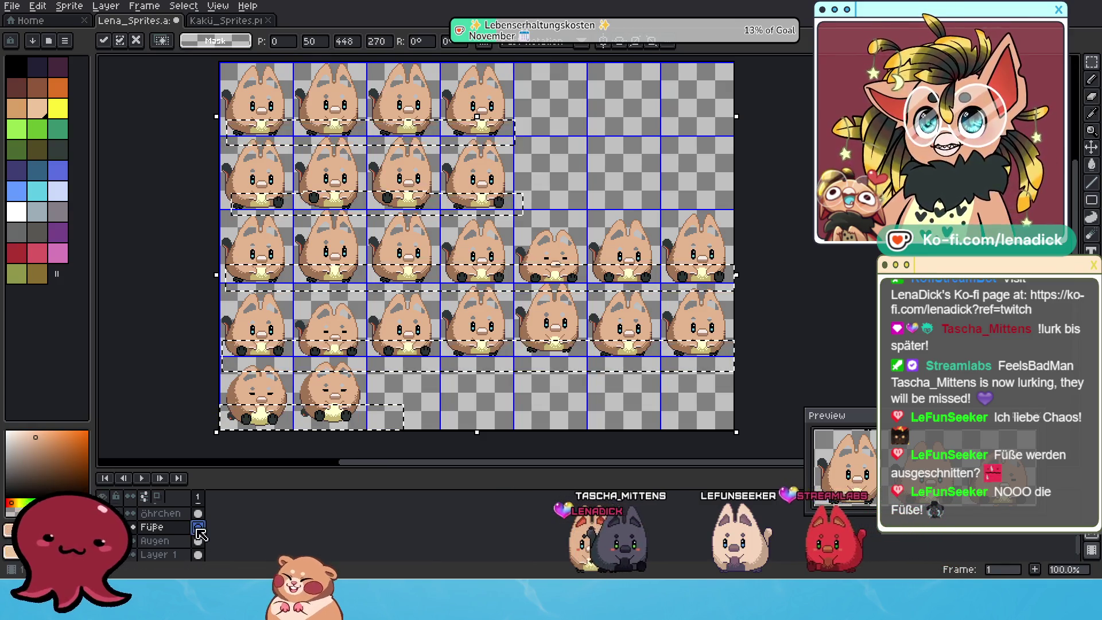
Step: Commit the pasted paws on Füße and toggle the Referenzen layer's visibility
click(191, 534)
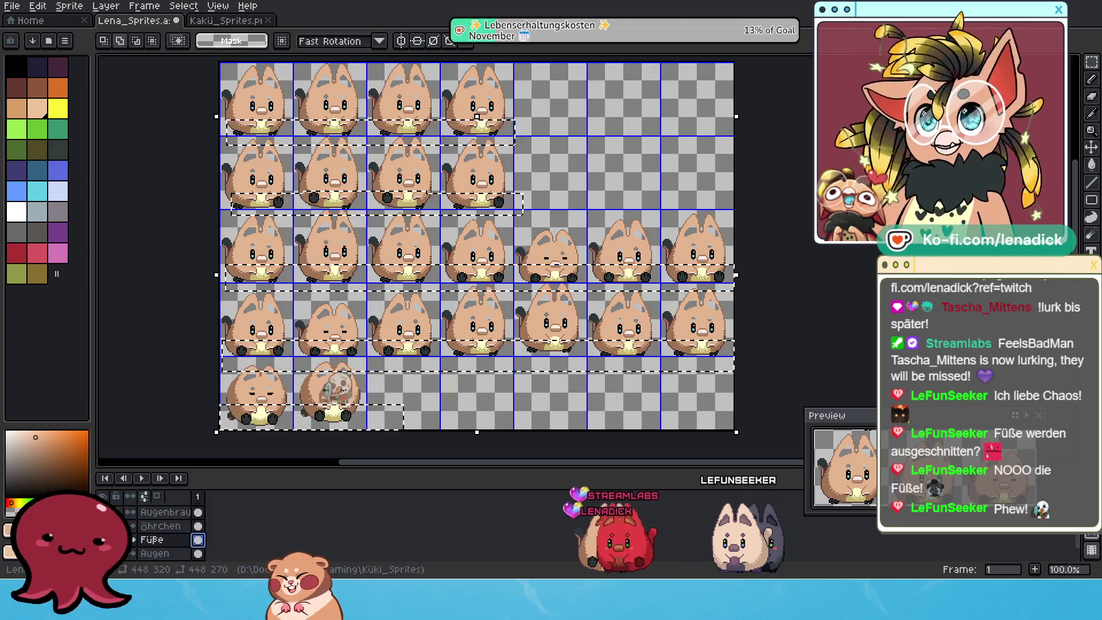
scroll(114, 517, up, 3)
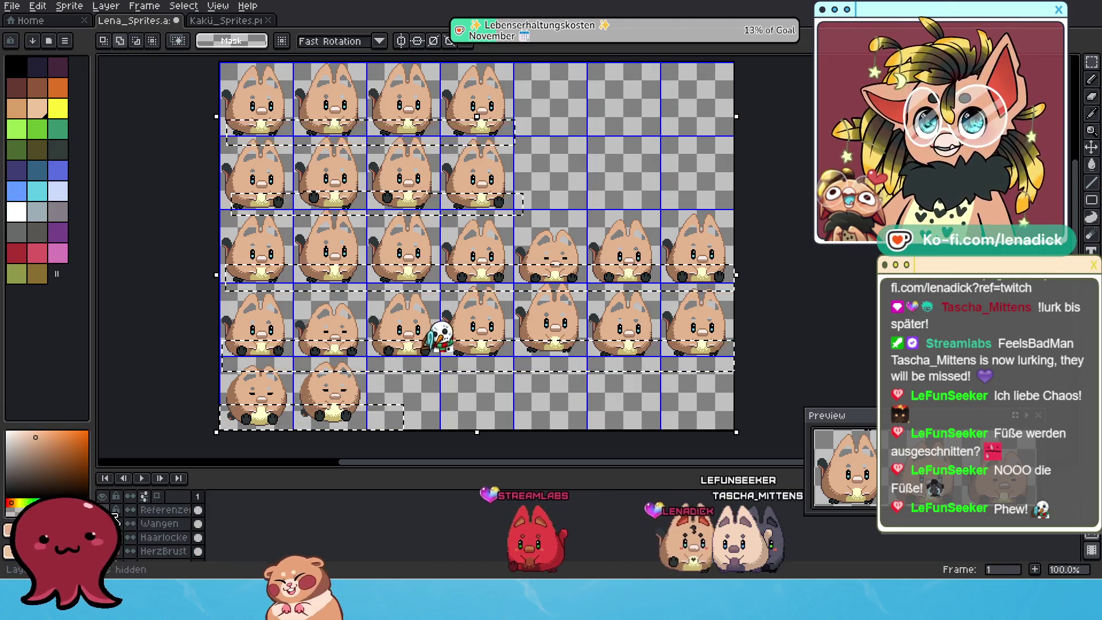
click(103, 509)
click(103, 510)
click(103, 510)
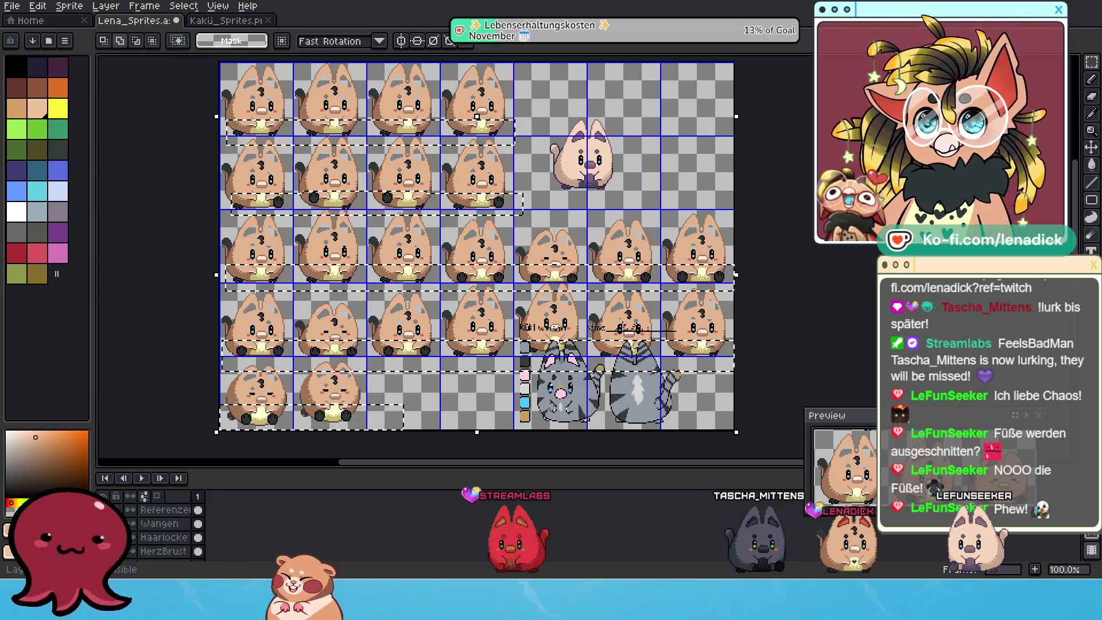
scroll(149, 531, down, 1)
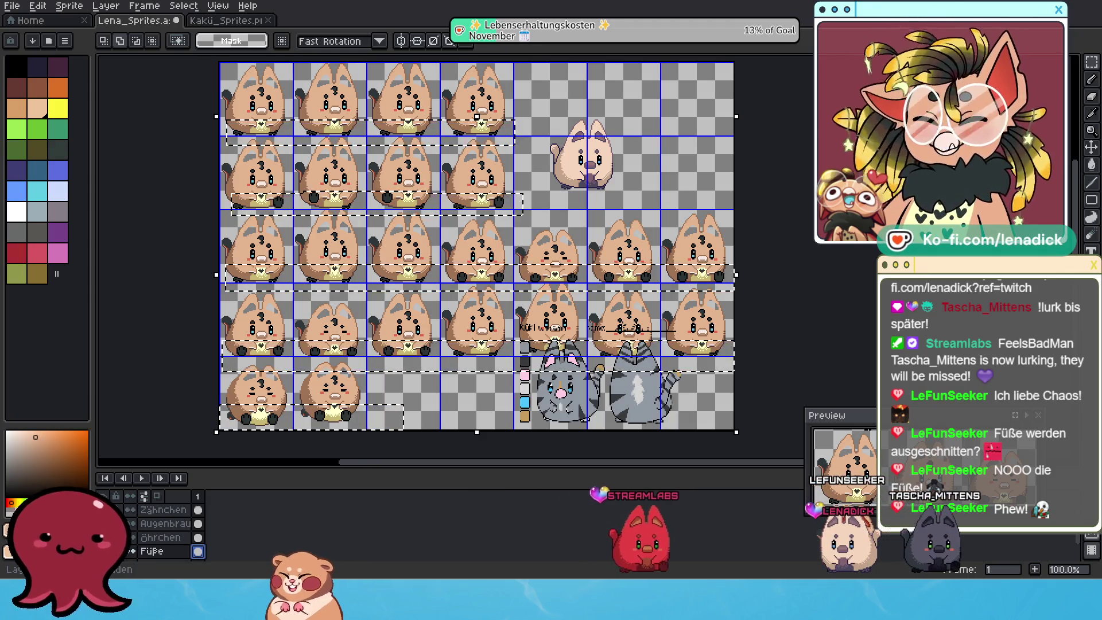
scroll(150, 525, down, 3)
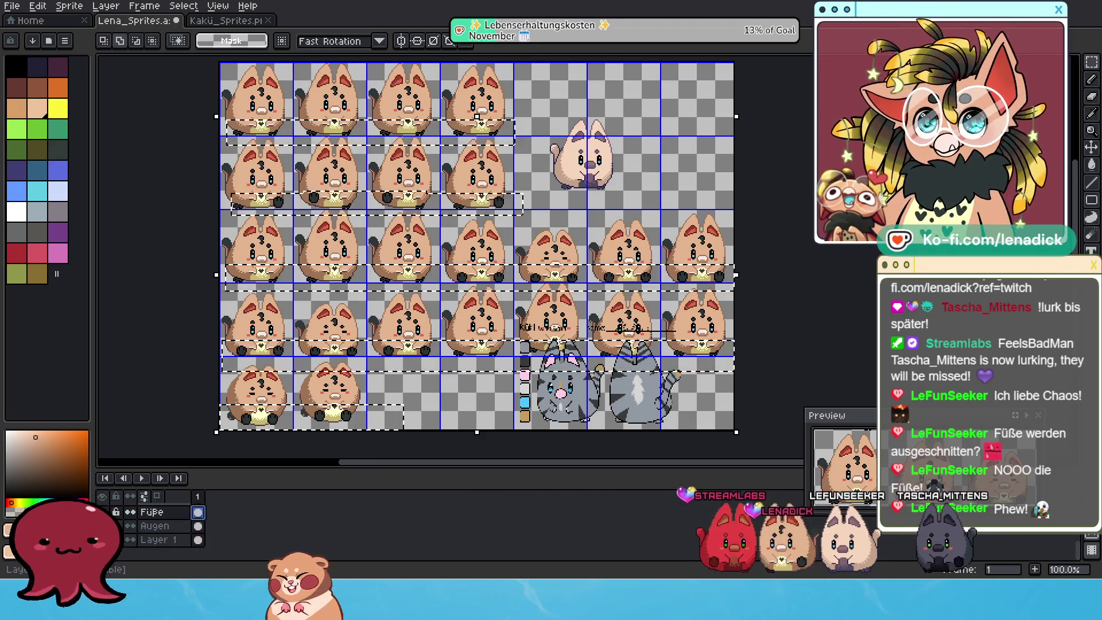
scroll(380, 385, up, 1)
scroll(380, 385, down, 1)
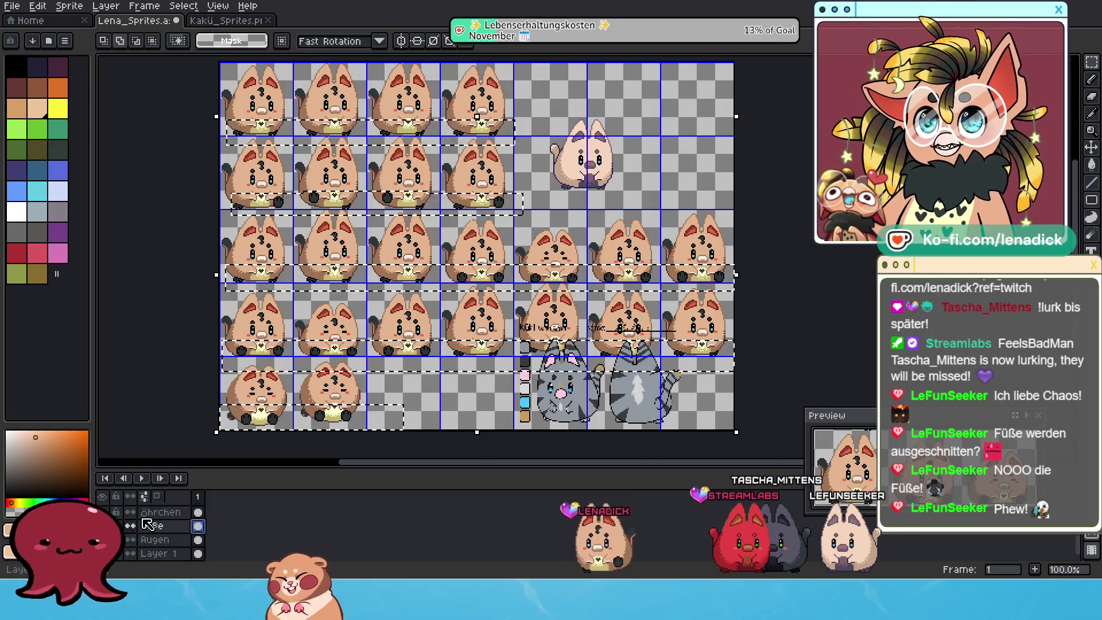
Step: Hide the Referenzen layer and zoom in to inspect the sprites
click(105, 509)
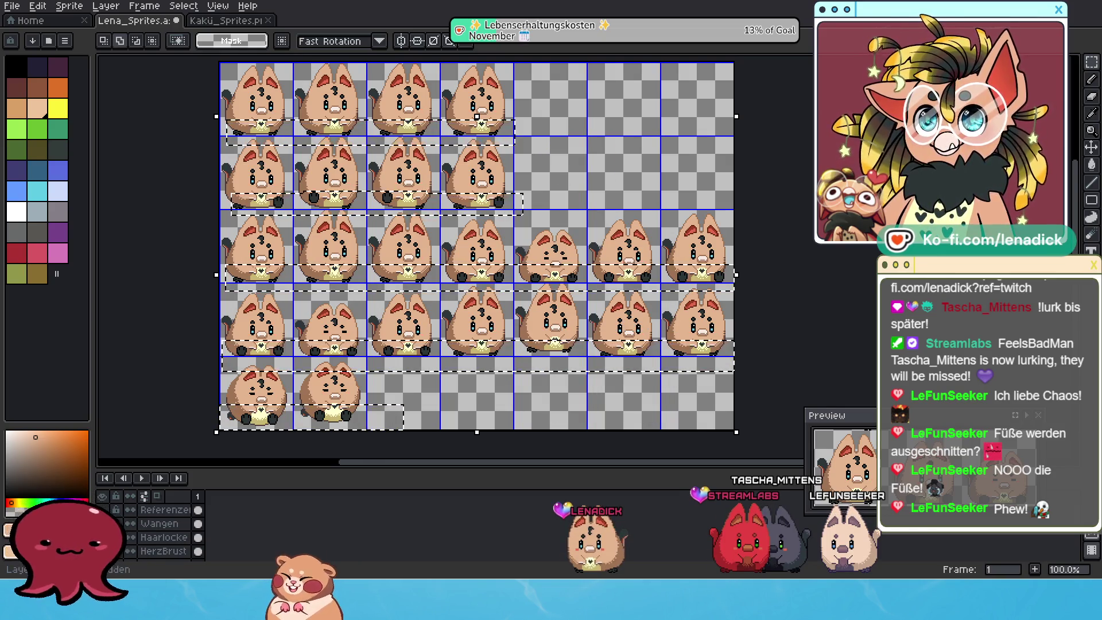
scroll(465, 182, up, 2)
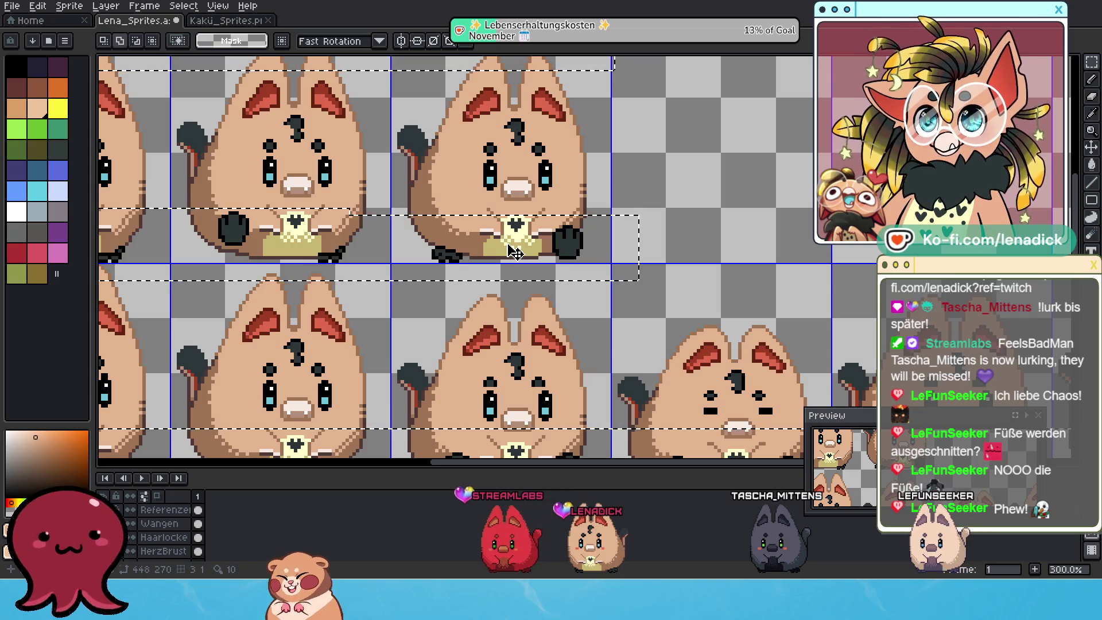
scroll(518, 254, down, 2)
scroll(513, 251, up, 1)
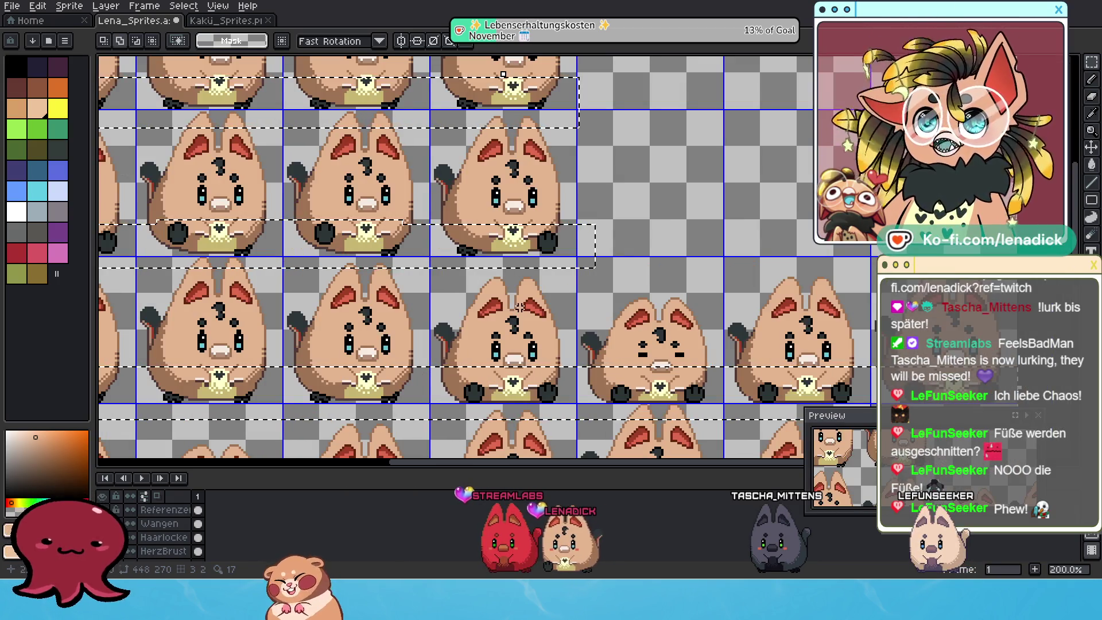
scroll(456, 215, down, 1)
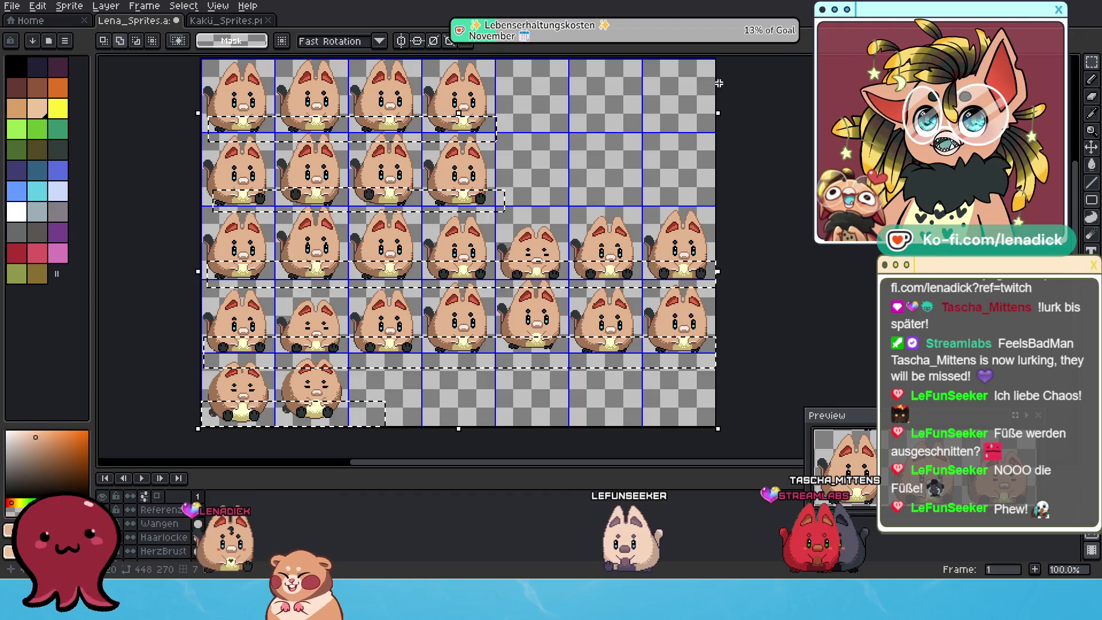
click(1092, 62)
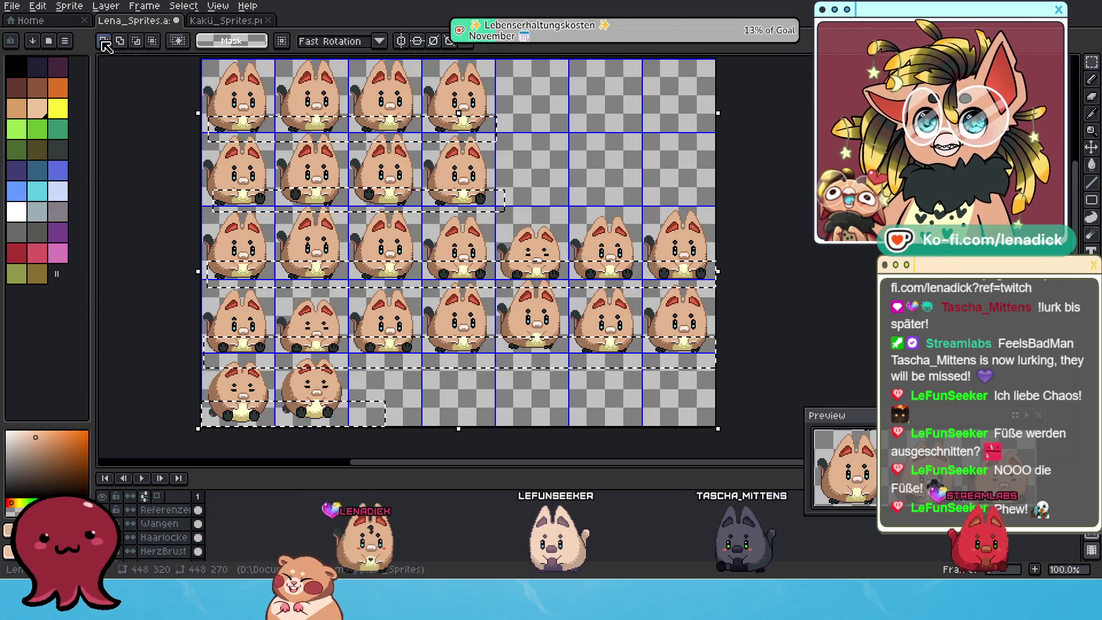
Step: Clear the dashed selection and reposition the view of the sheet
click(405, 163)
scroll(404, 164, up, 2)
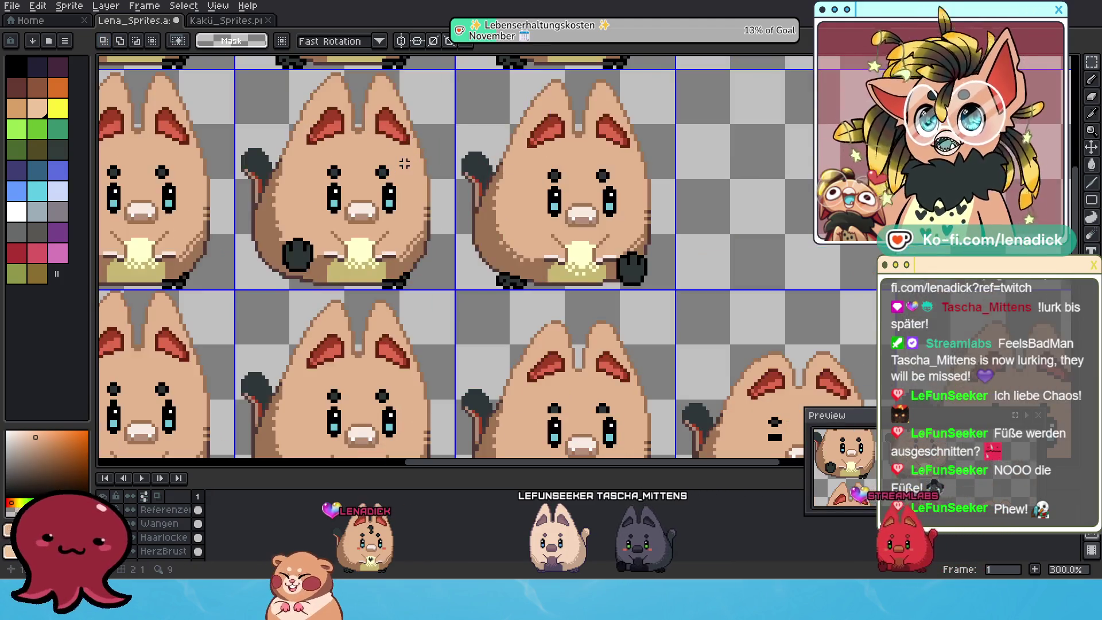
scroll(505, 293, down, 1)
drag(514, 254, 512, 240)
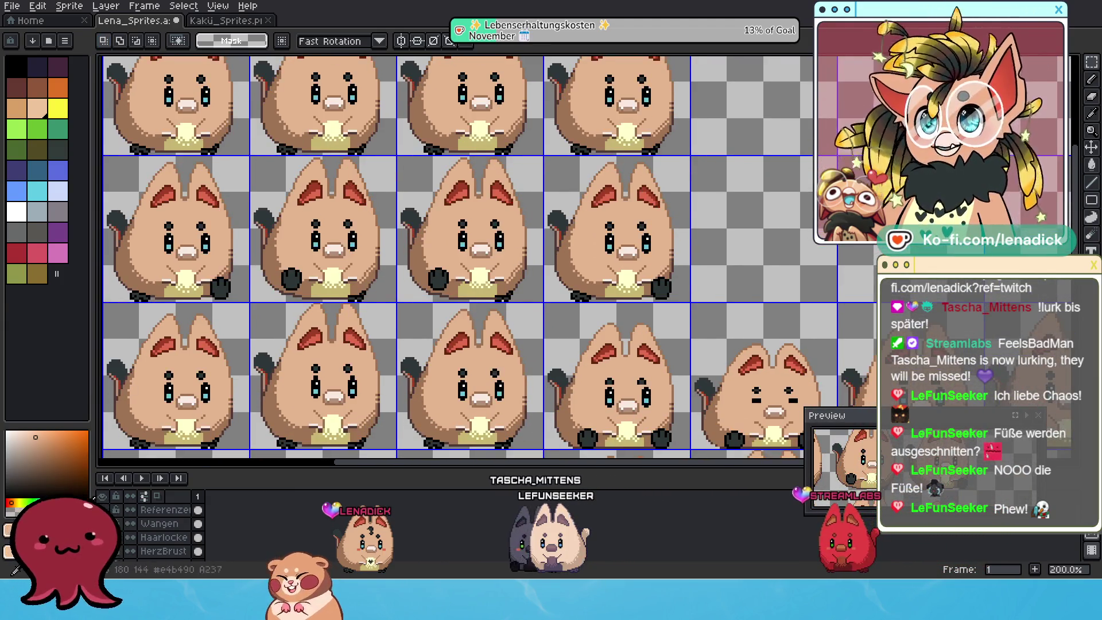
scroll(182, 536, down, 2)
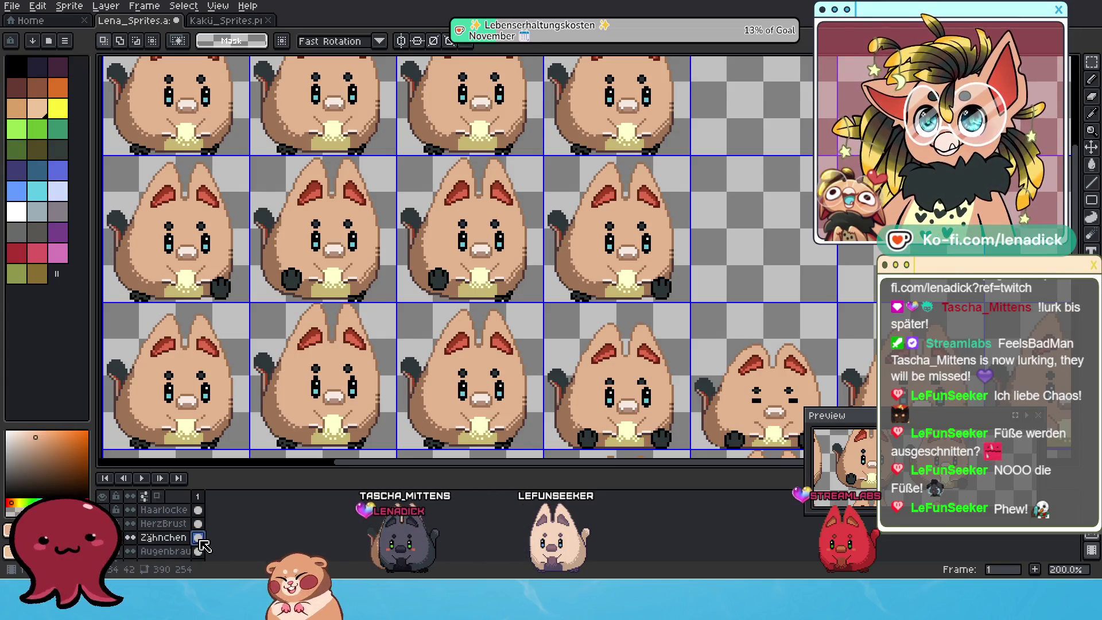
scroll(127, 542, down, 2)
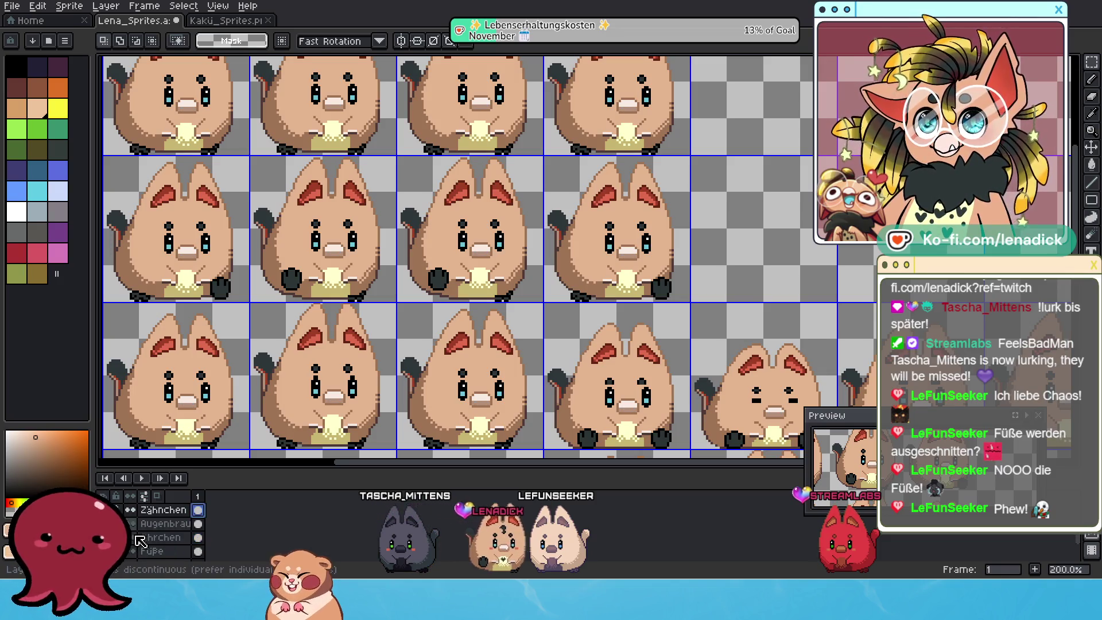
scroll(165, 551, down, 1)
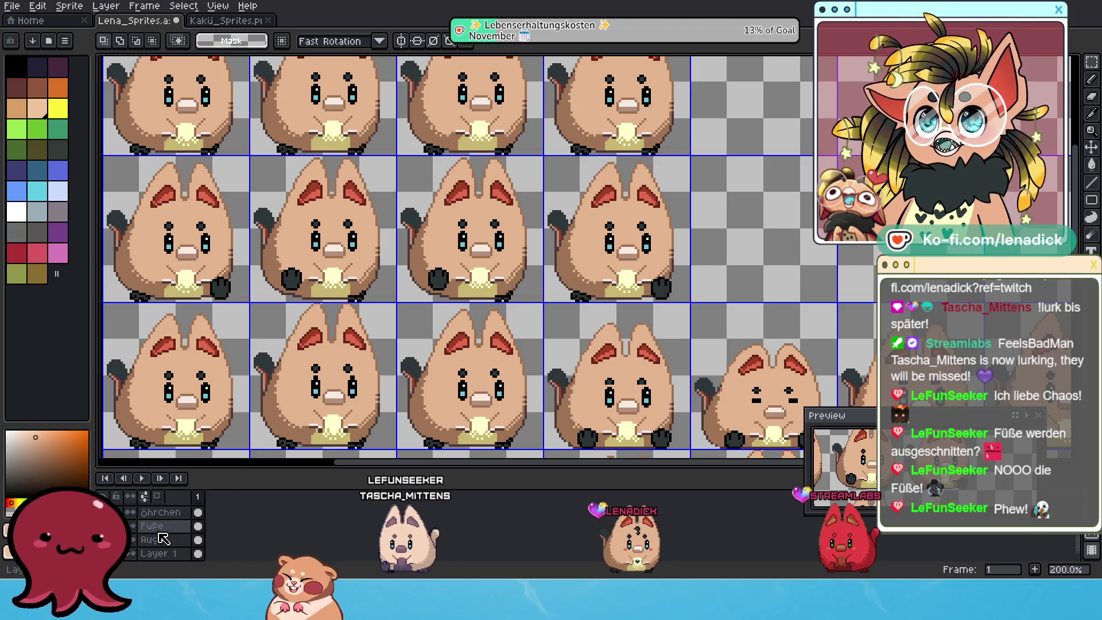
scroll(167, 539, down, 2)
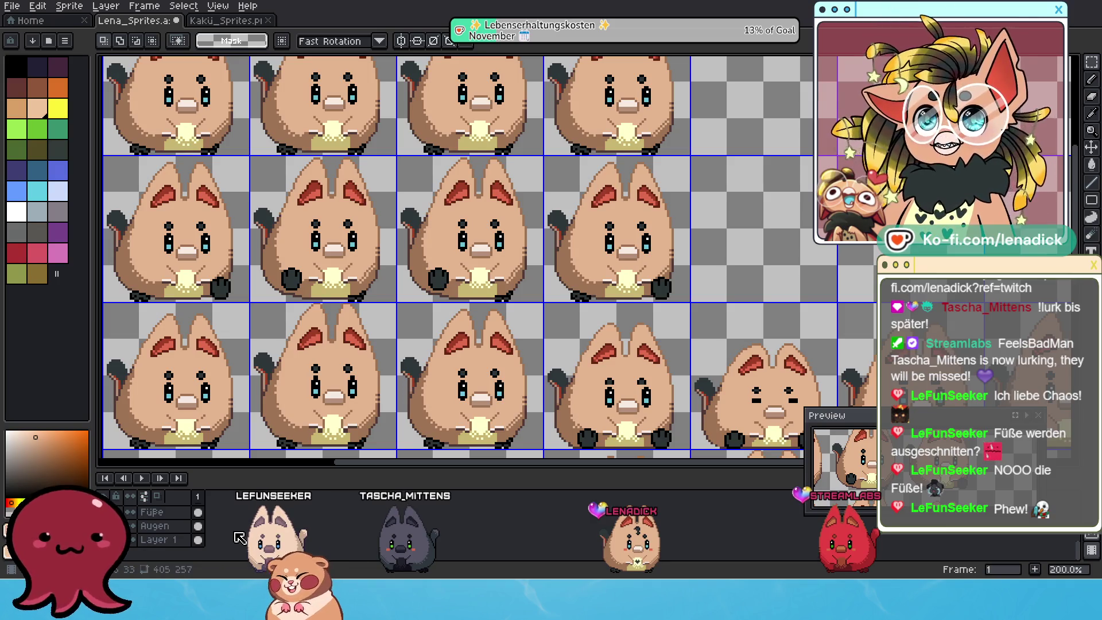
Step: Add a new layer and rename it Streifen
key(shift+n)
scroll(175, 557, down, 2)
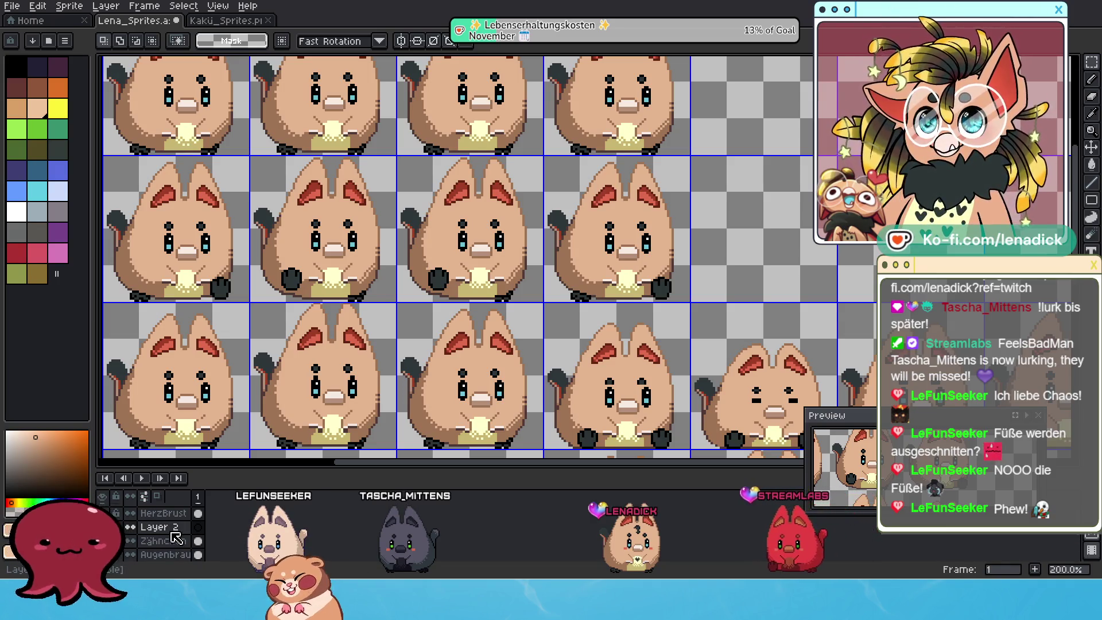
double_click(172, 531)
text(Strei)
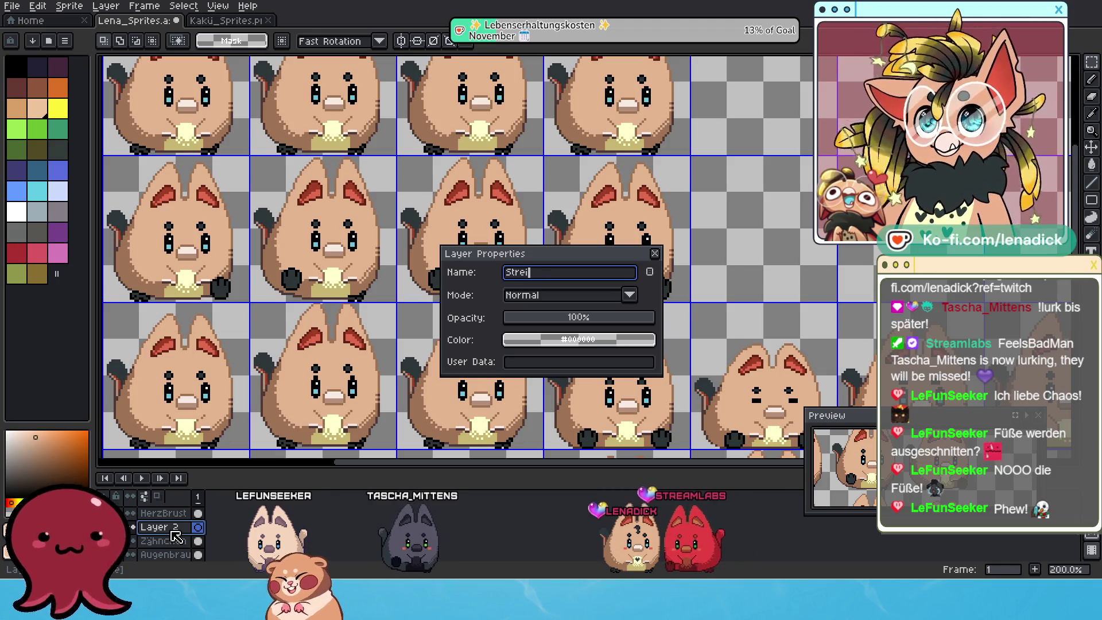
text(fen)
key(Return)
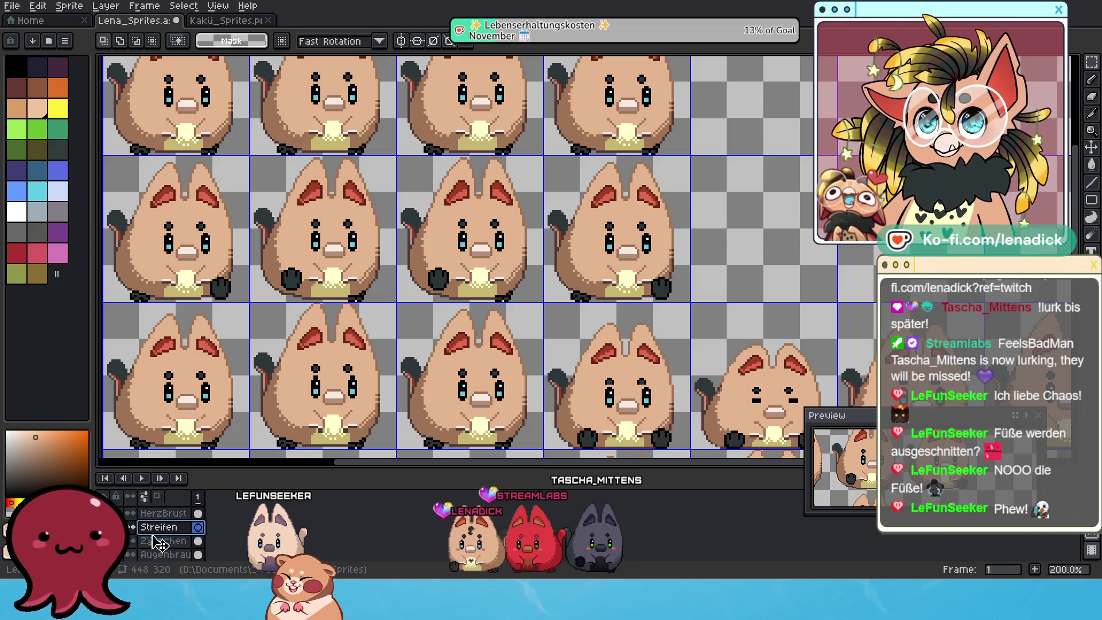
scroll(163, 538, down, 1)
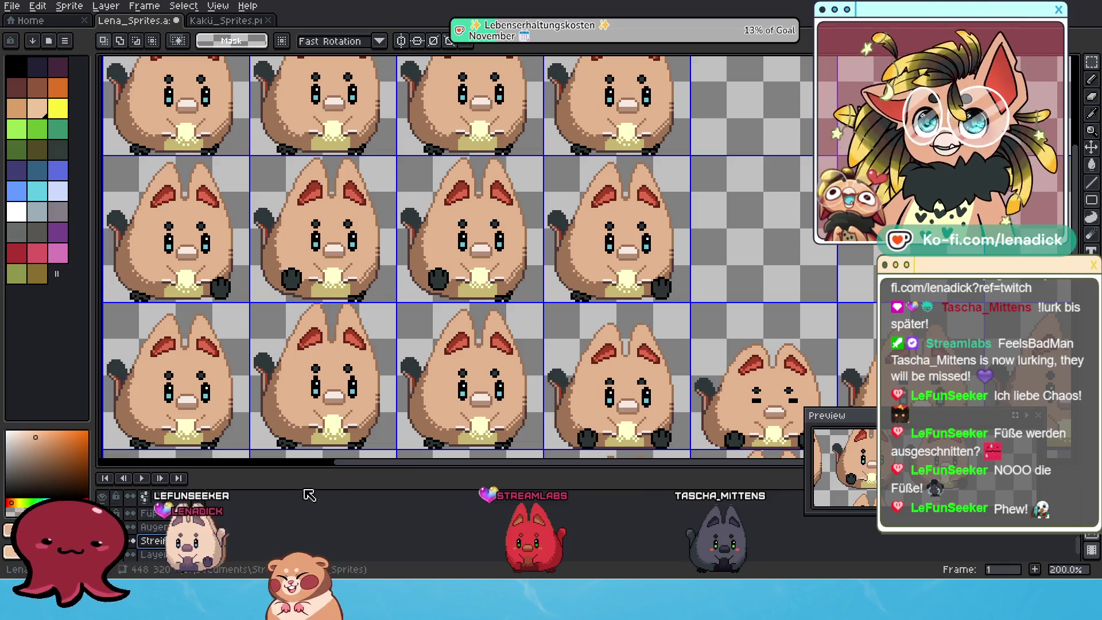
scroll(566, 376, down, 3)
Step: Show the Referenzen layer again
scroll(516, 361, up, 2)
scroll(470, 353, down, 2)
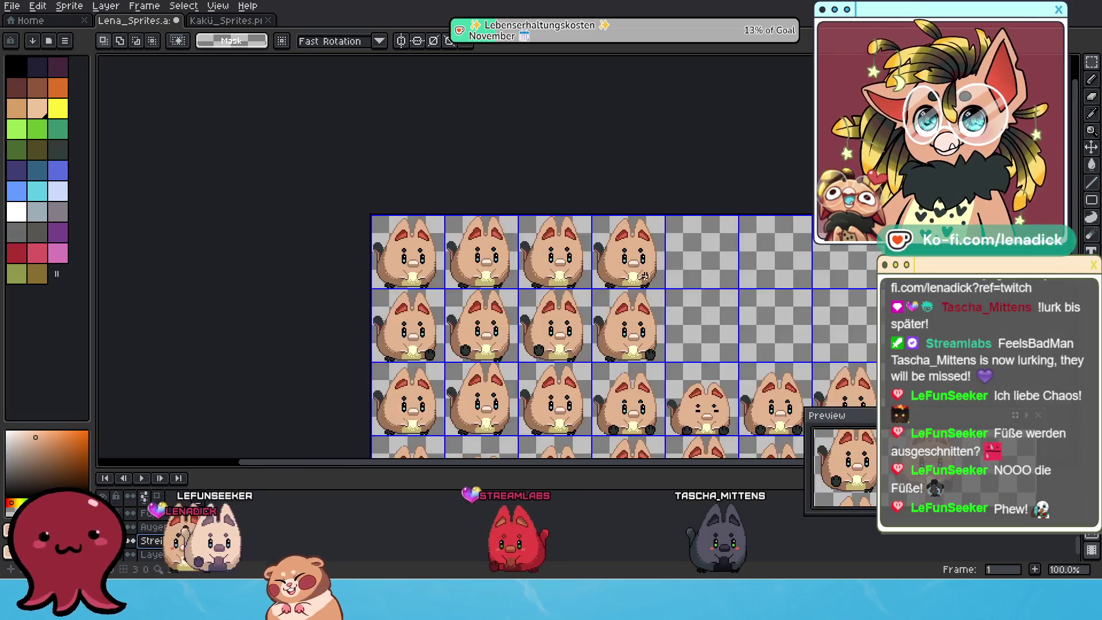
scroll(458, 348, up, 1)
scroll(162, 531, up, 2)
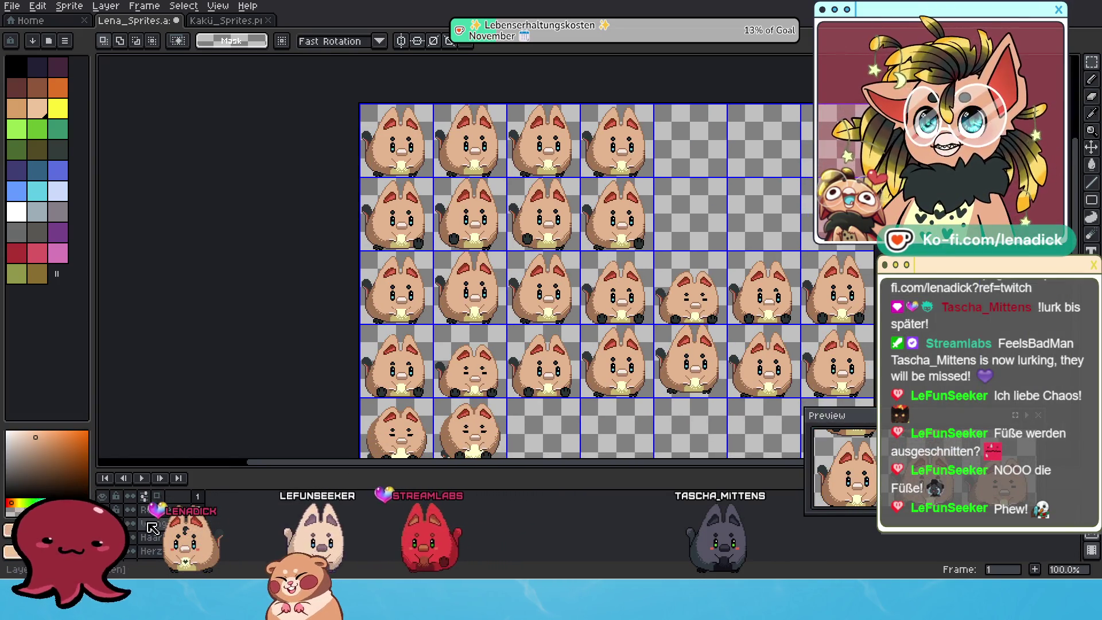
click(114, 511)
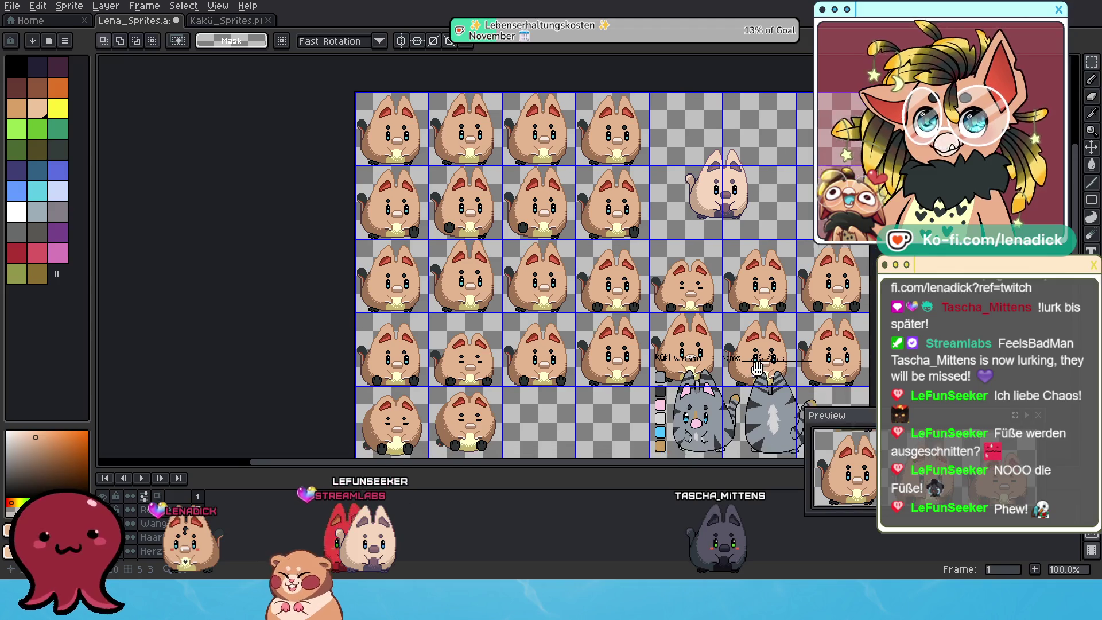
Step: Zoom in on the grey cat and switch from Eyedropper to Pencil tool
scroll(662, 359, up, 1)
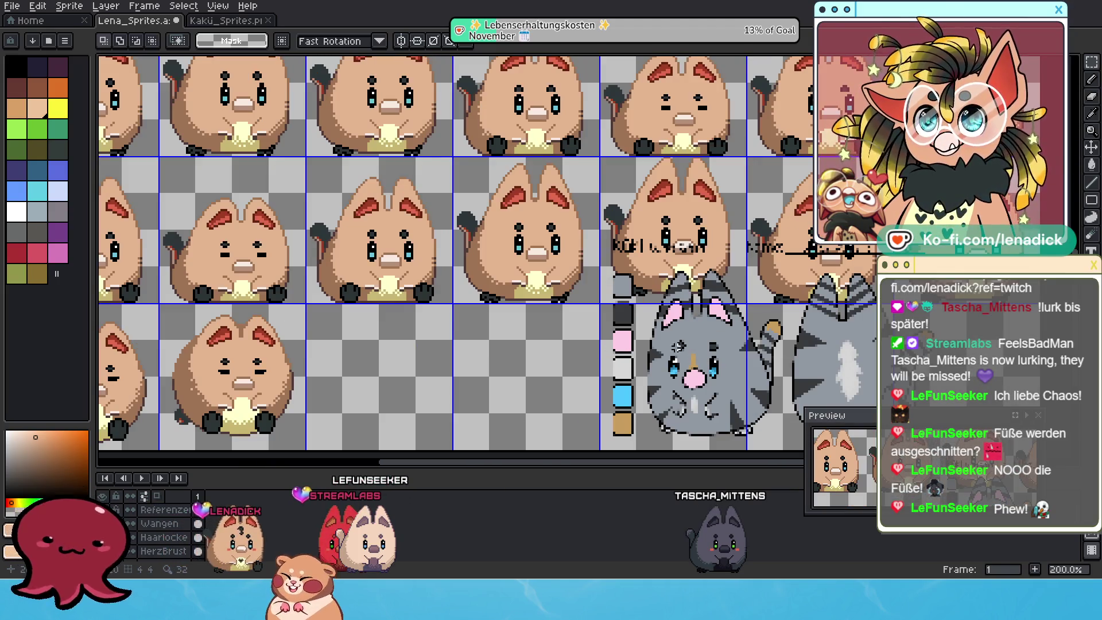
scroll(563, 344, down, 2)
scroll(518, 367, up, 1)
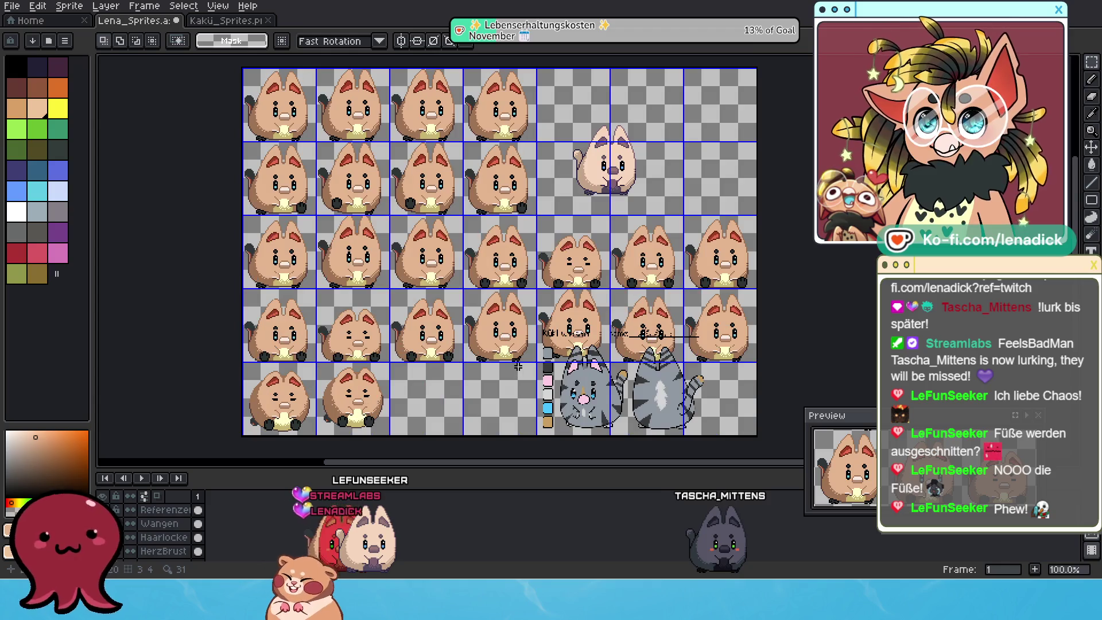
scroll(552, 392, up, 1)
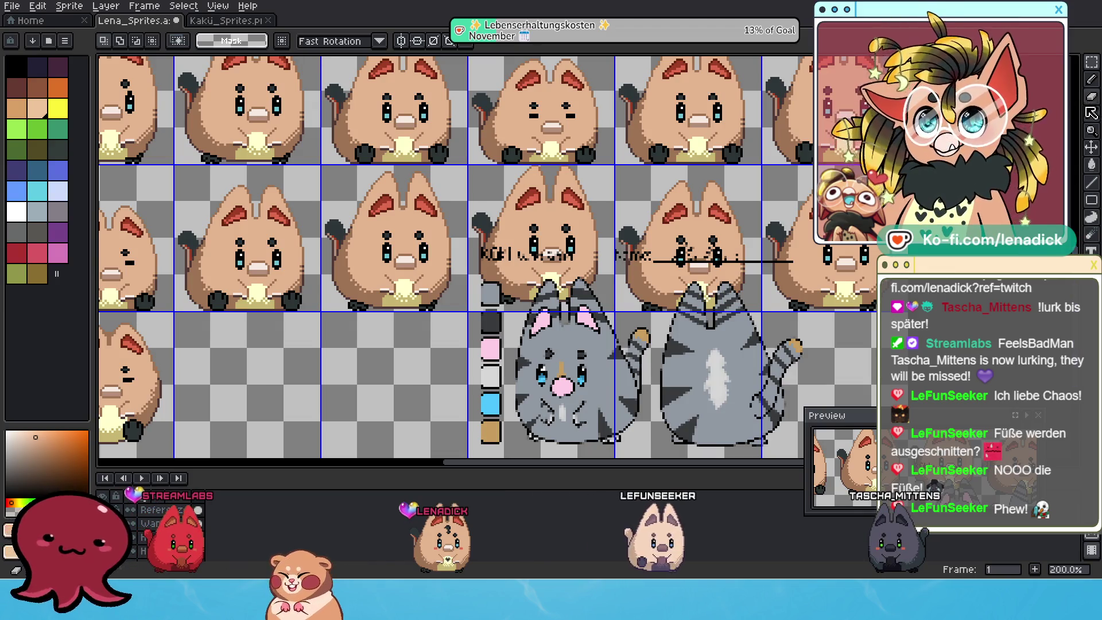
click(1095, 115)
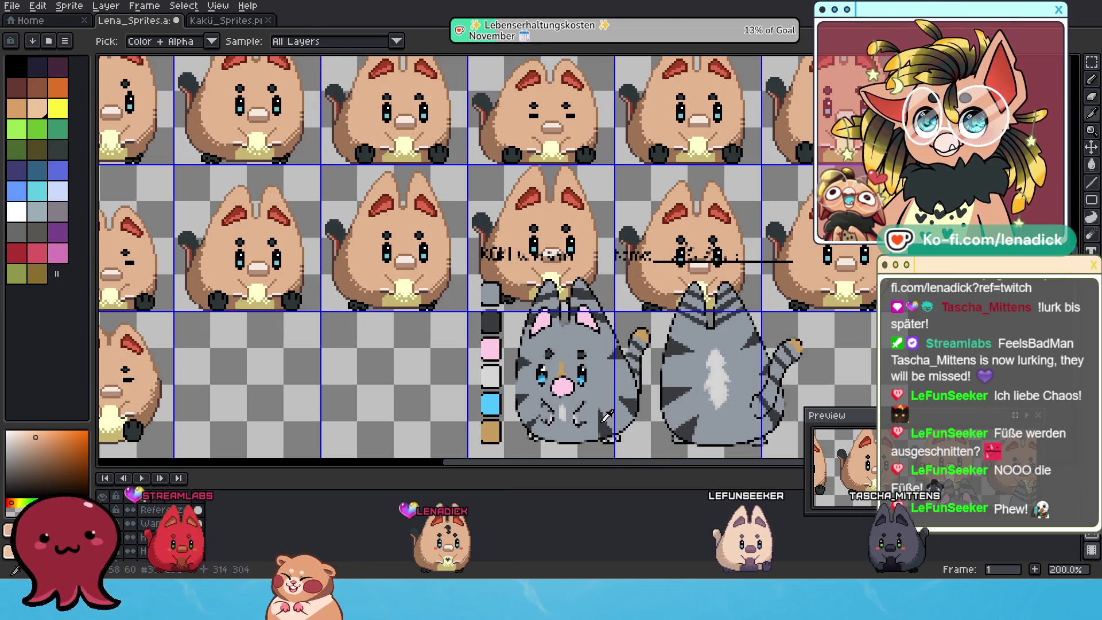
click(1091, 80)
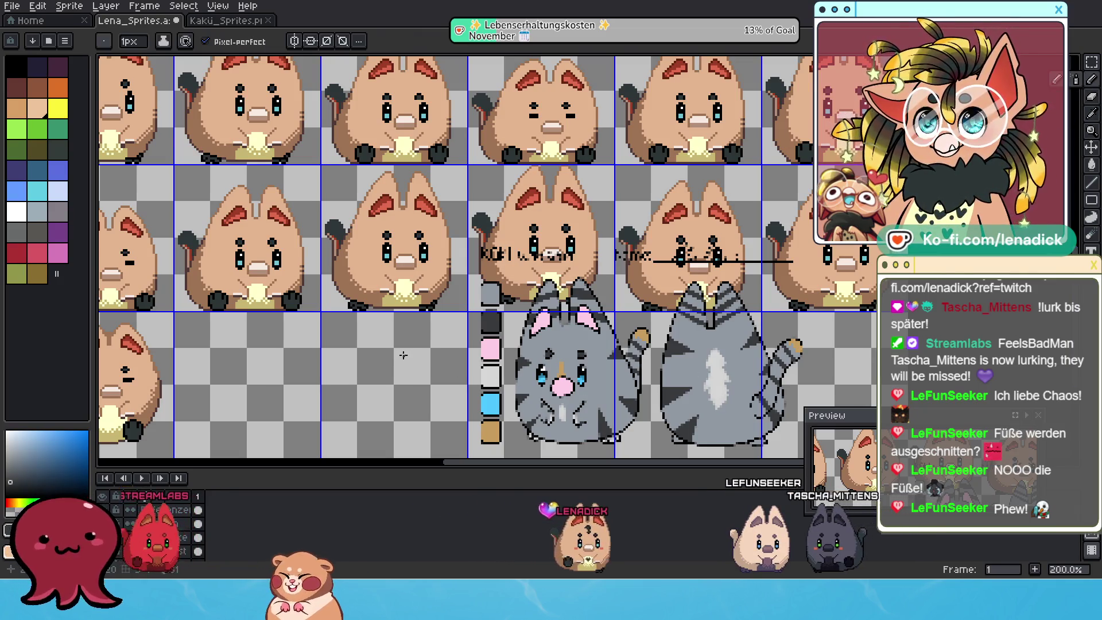